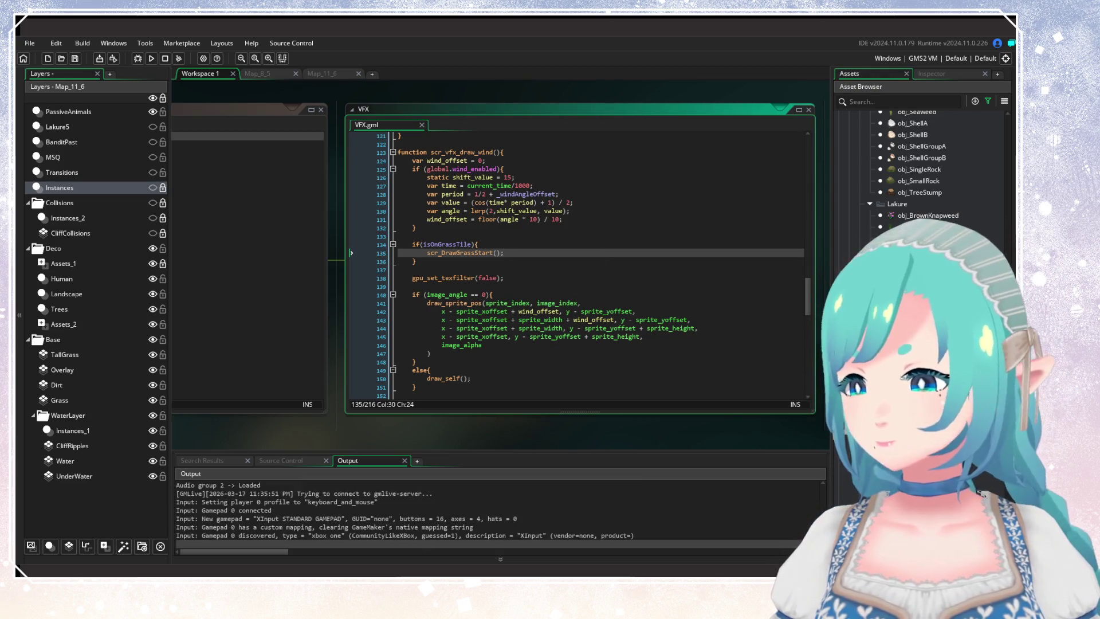
Step: Load the Wiska Forest N save and walk the character left past the stump
key("Return")
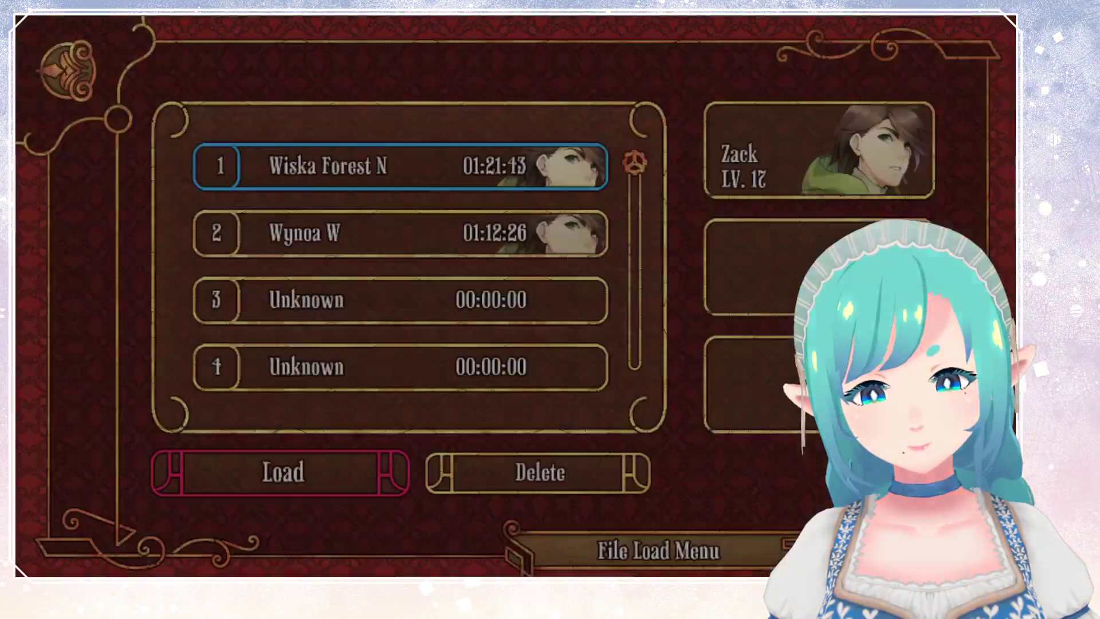
key("Return")
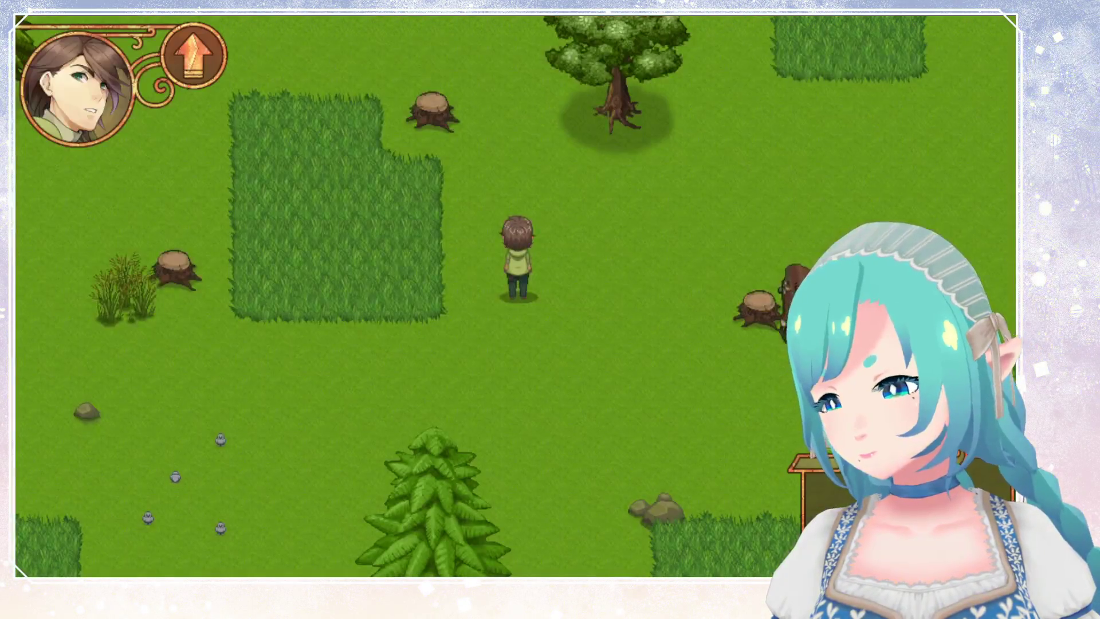
key("Left")
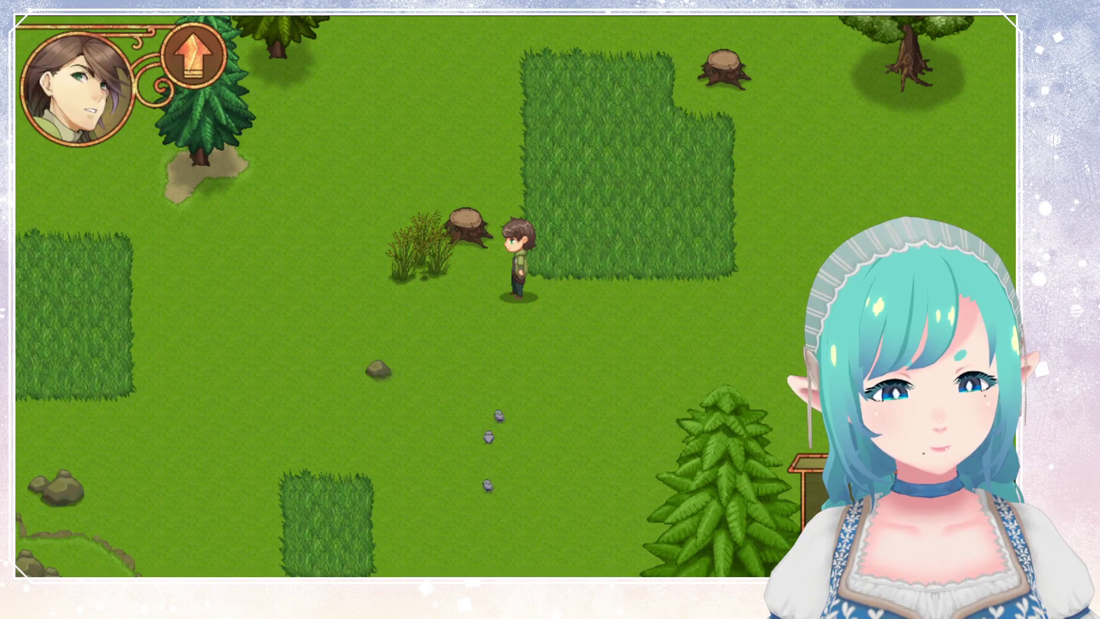
key("Left")
key("Up")
key("Down")
key("Left")
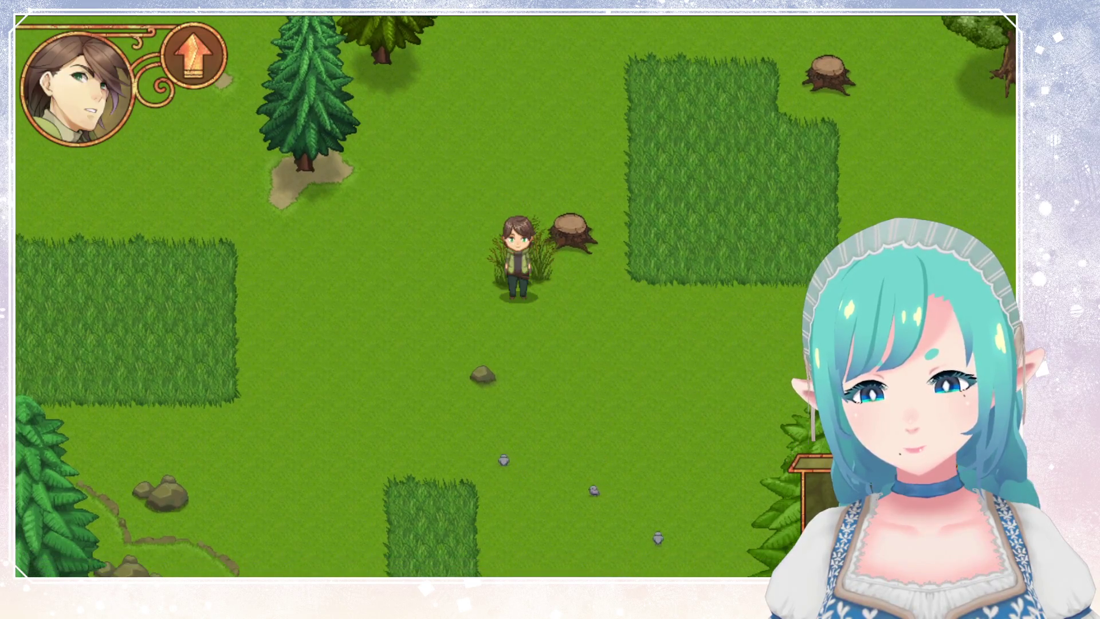
Step: Walk the character up and right until it stands beside the tall grass
key("Up")
key("Right")
key("Up")
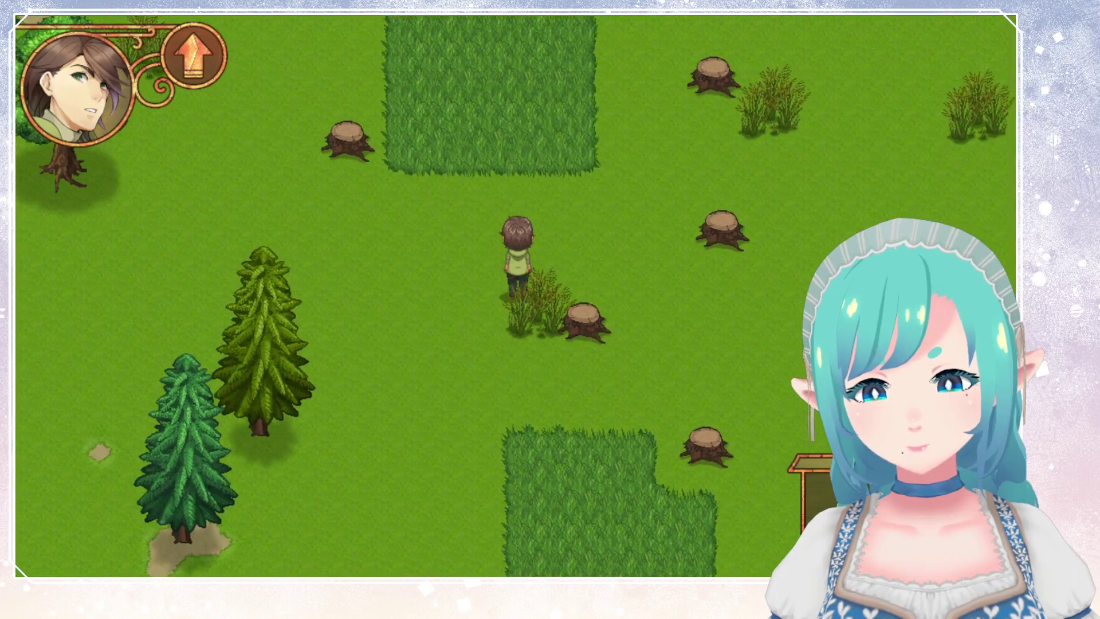
key("Right")
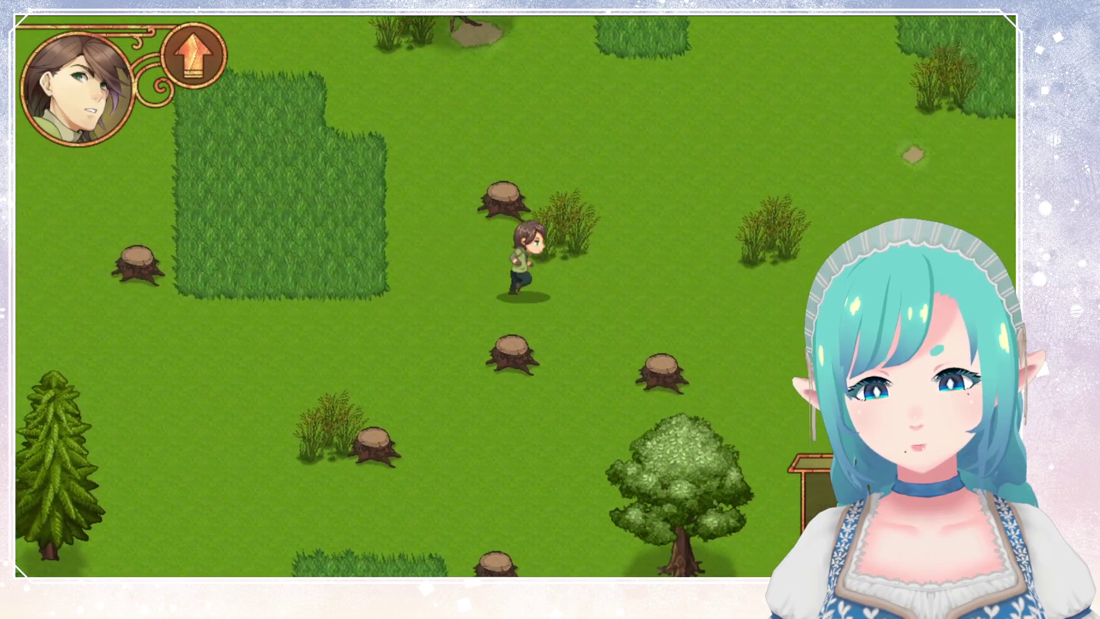
key("Up")
key("Right")
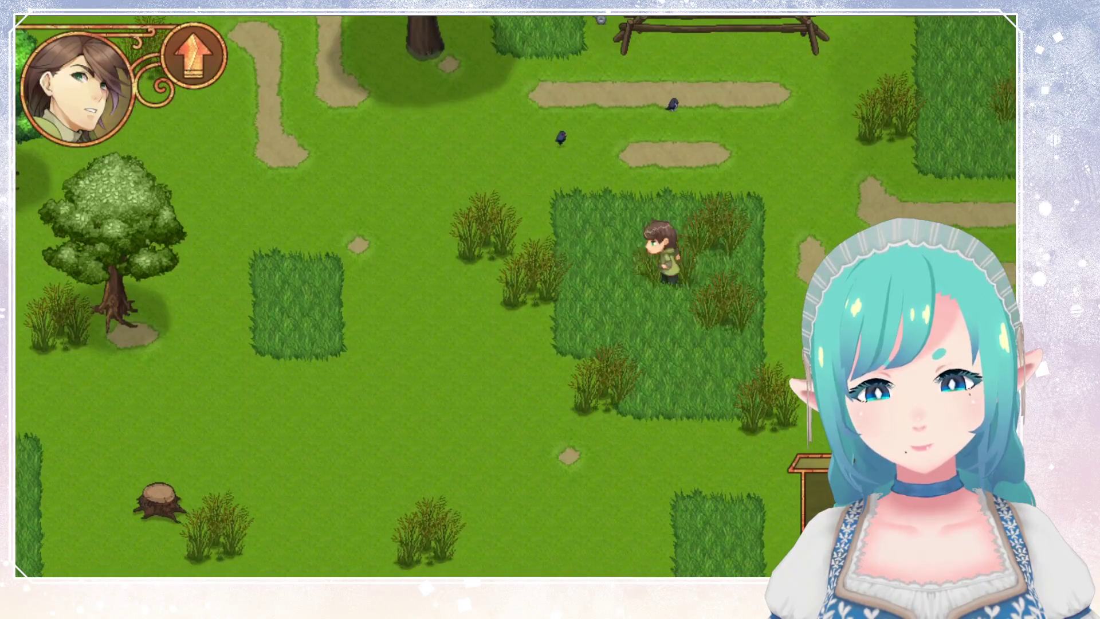
Step: Run up the dirt path through the tall grass and off the top edge into the next map
key("Left")
key("Up")
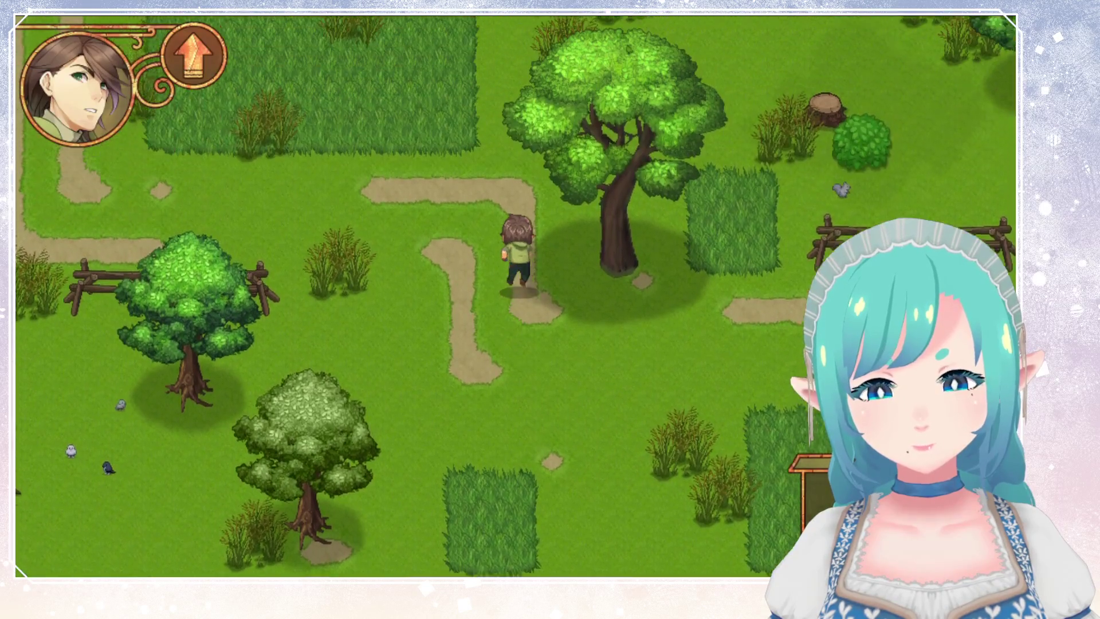
key("Left")
key("Up")
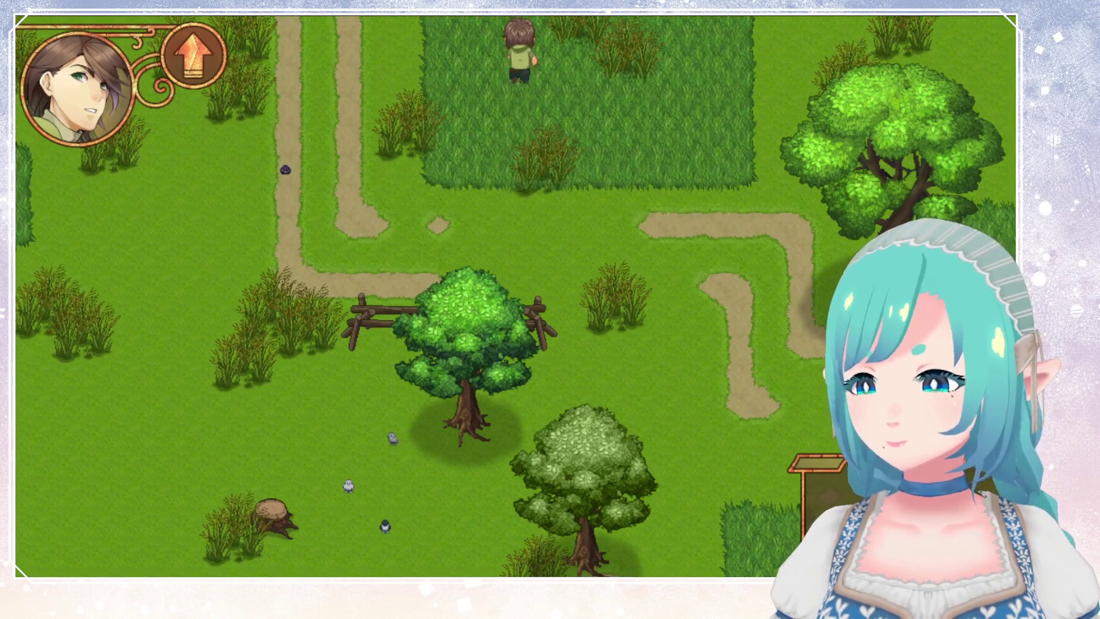
key("Down")
key("Up")
key("Left")
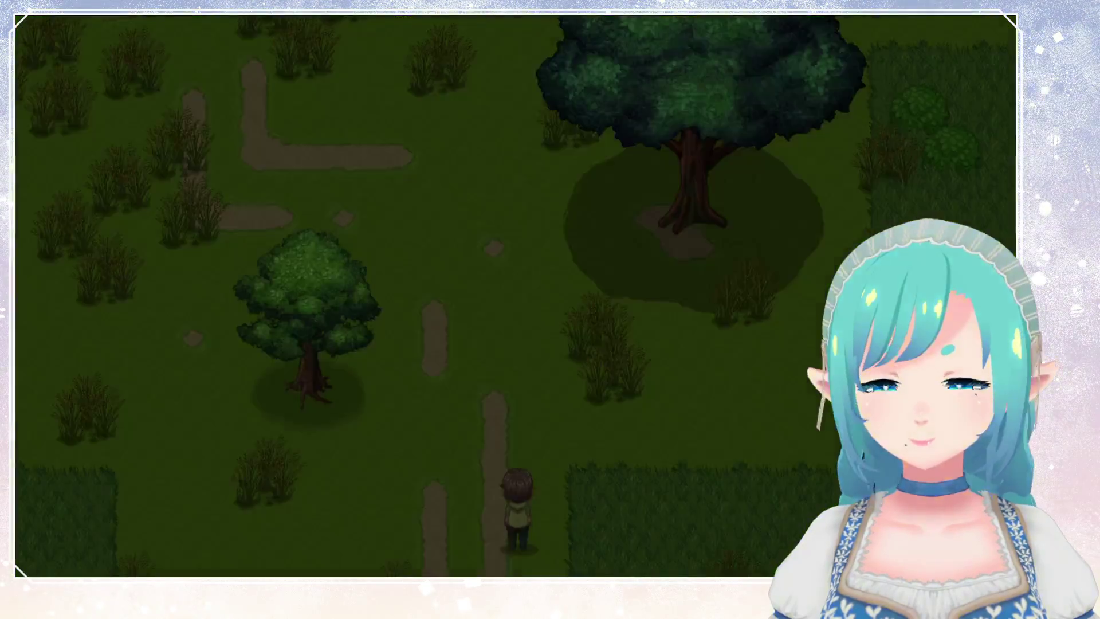
Step: Walk up the path and left past the big tree, then run through the tall grass
key("Up")
key("Left")
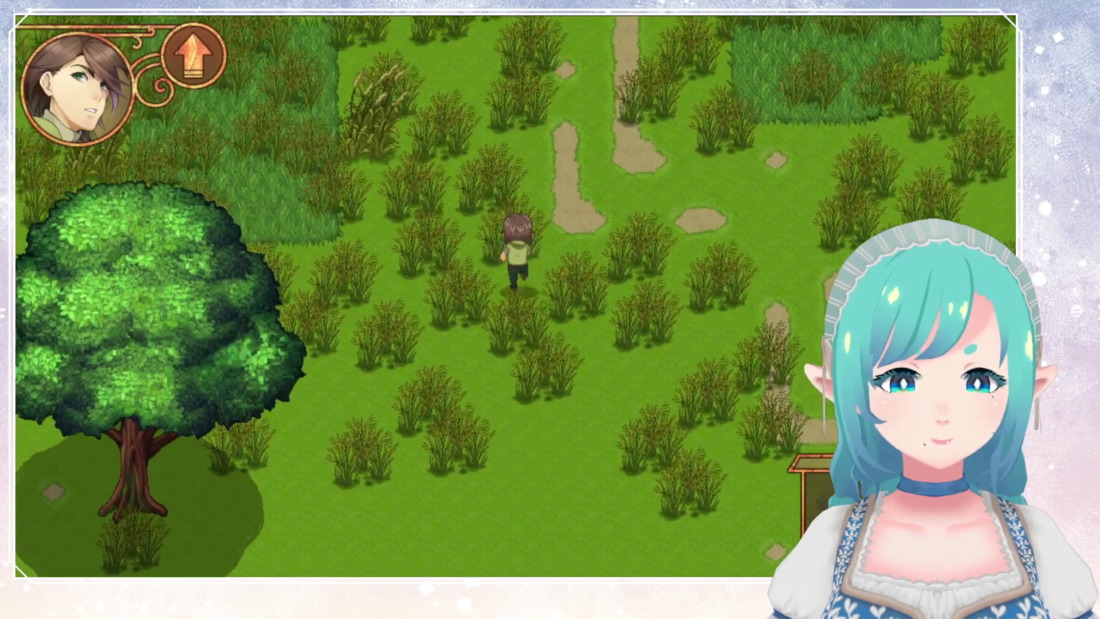
key("Left")
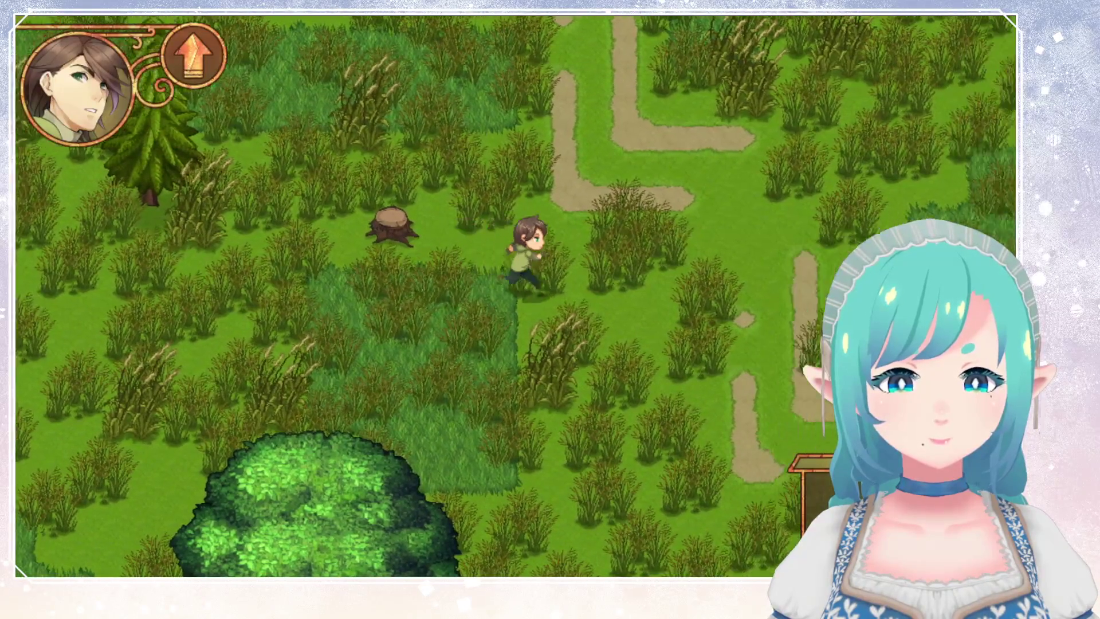
key("Down")
key("Left")
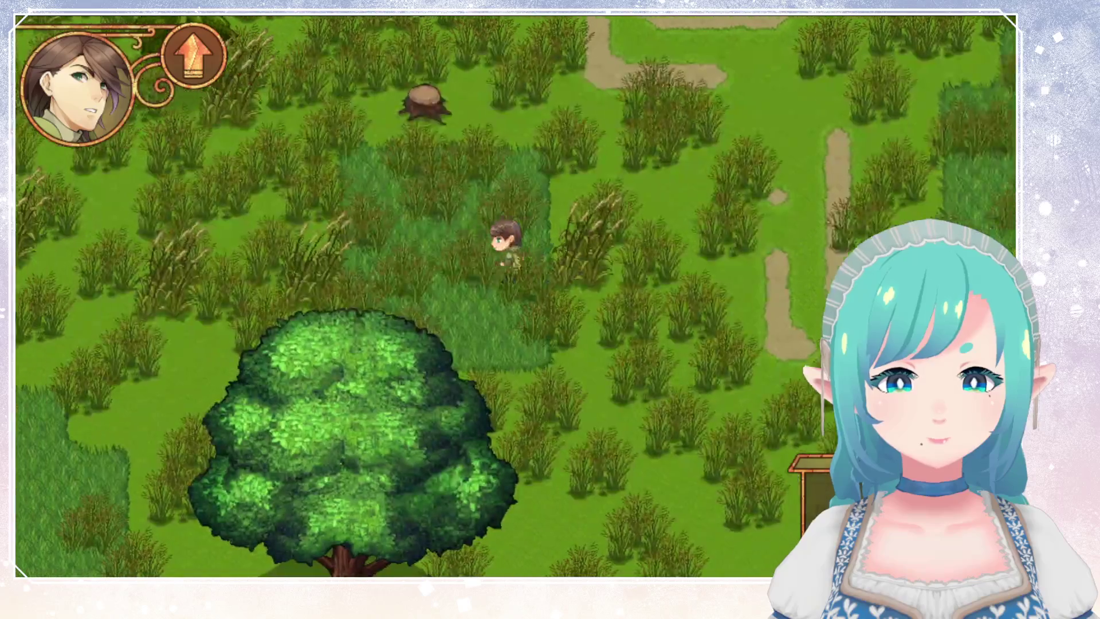
key("Down")
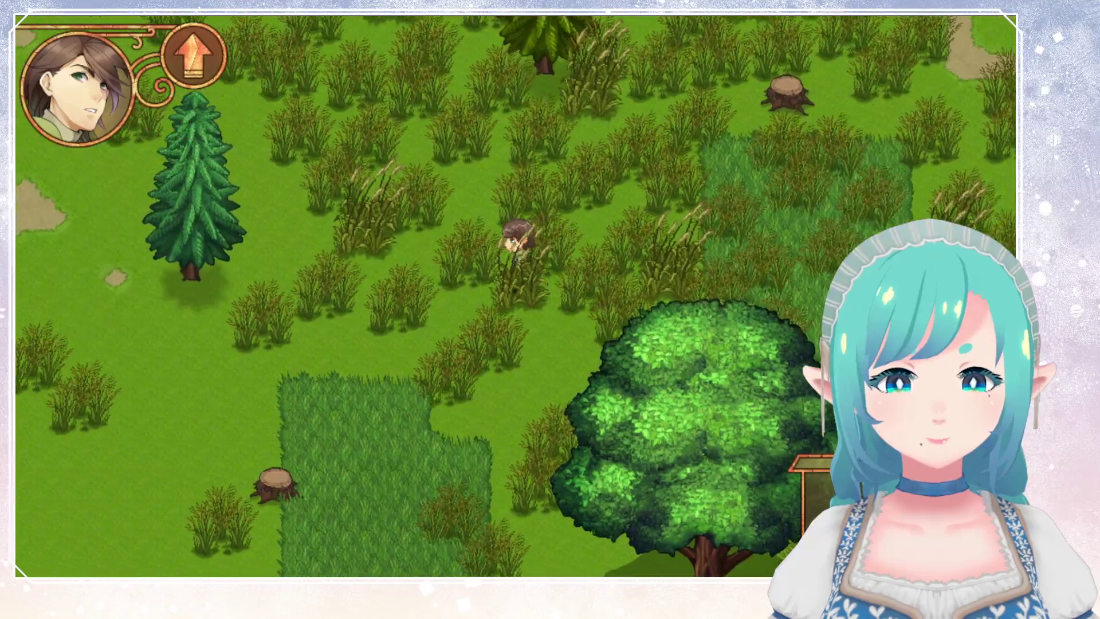
key("Right")
key("Up")
key("Left")
key("Down")
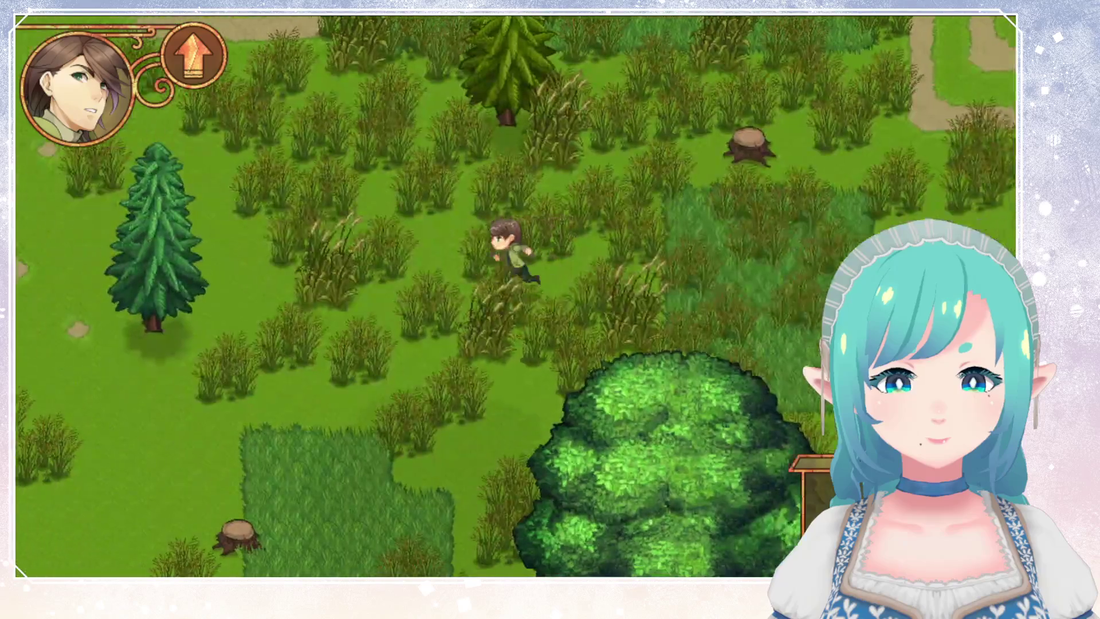
Step: Keep running up, down, left and right through the dense tall grass
key("Down")
key("Up")
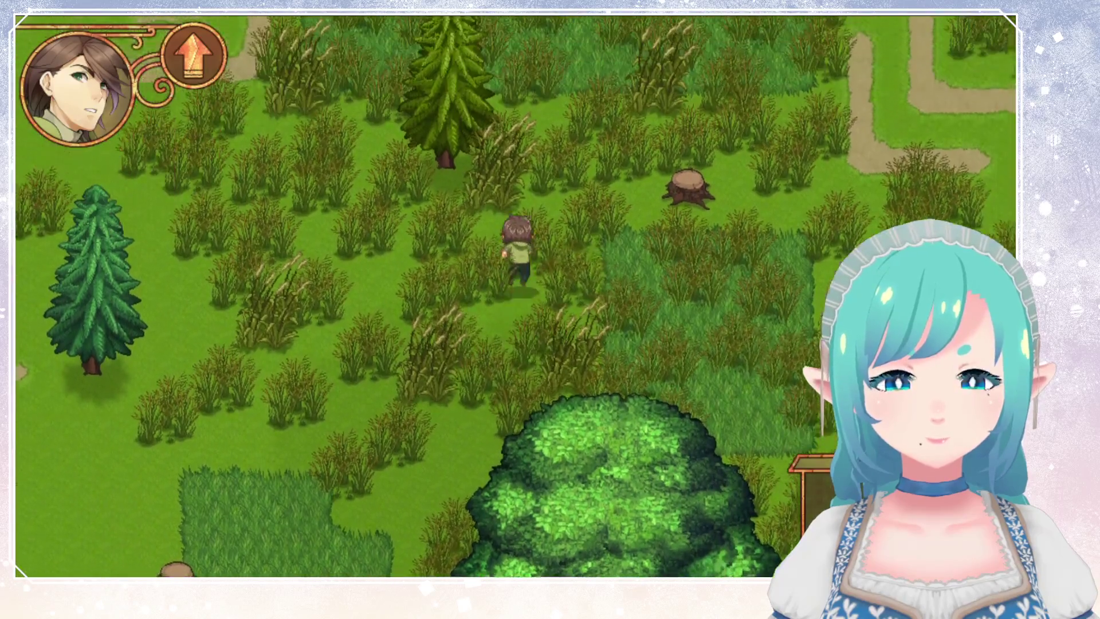
key("Left")
key("Down")
key("Right")
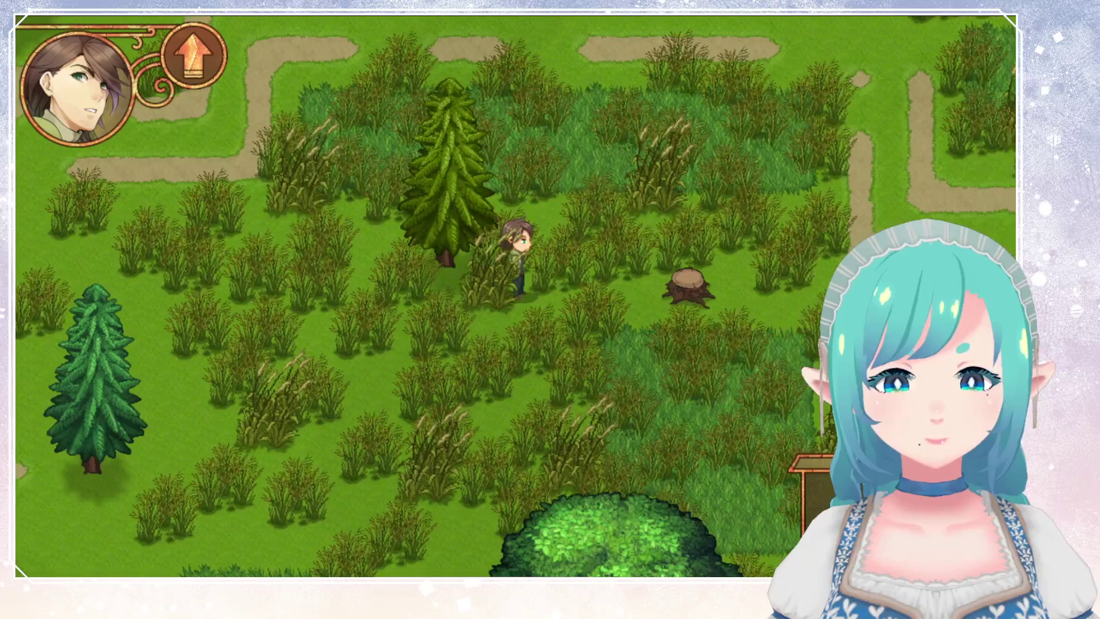
key("Left")
key("Left")
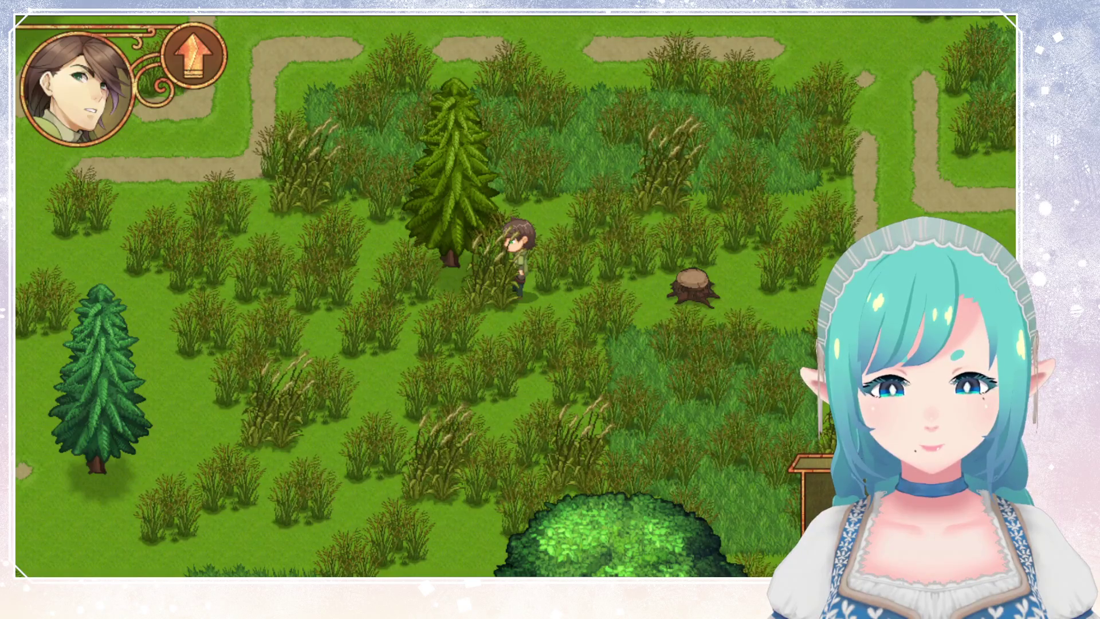
key("Right")
key("Left")
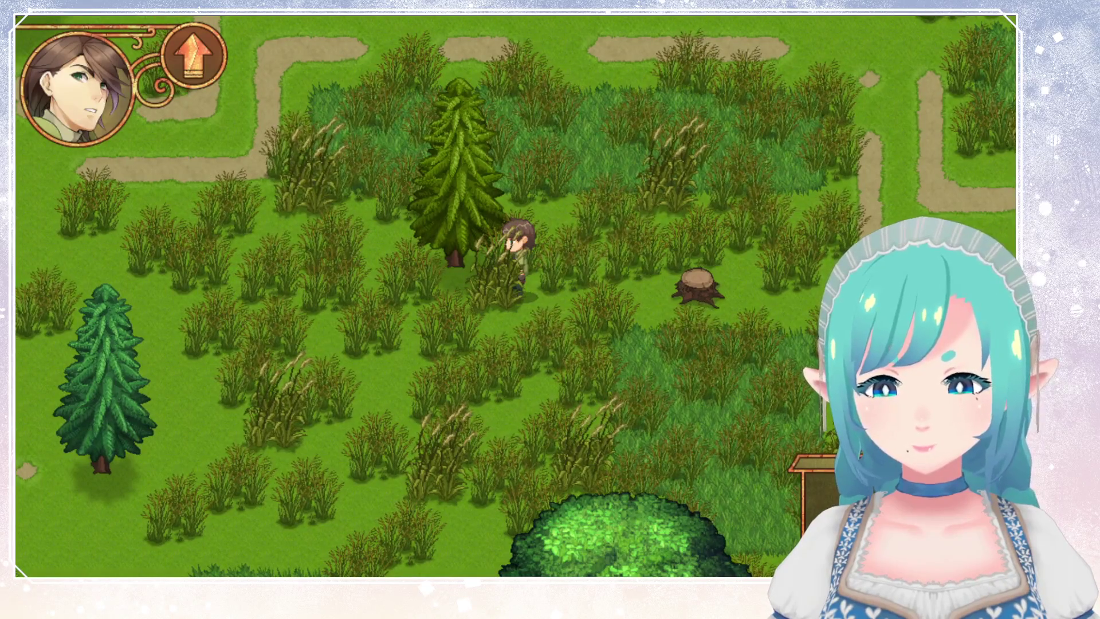
Step: Walk around the pine, out of the tall grass, and stop at the dirt path
key("Down")
key("Right")
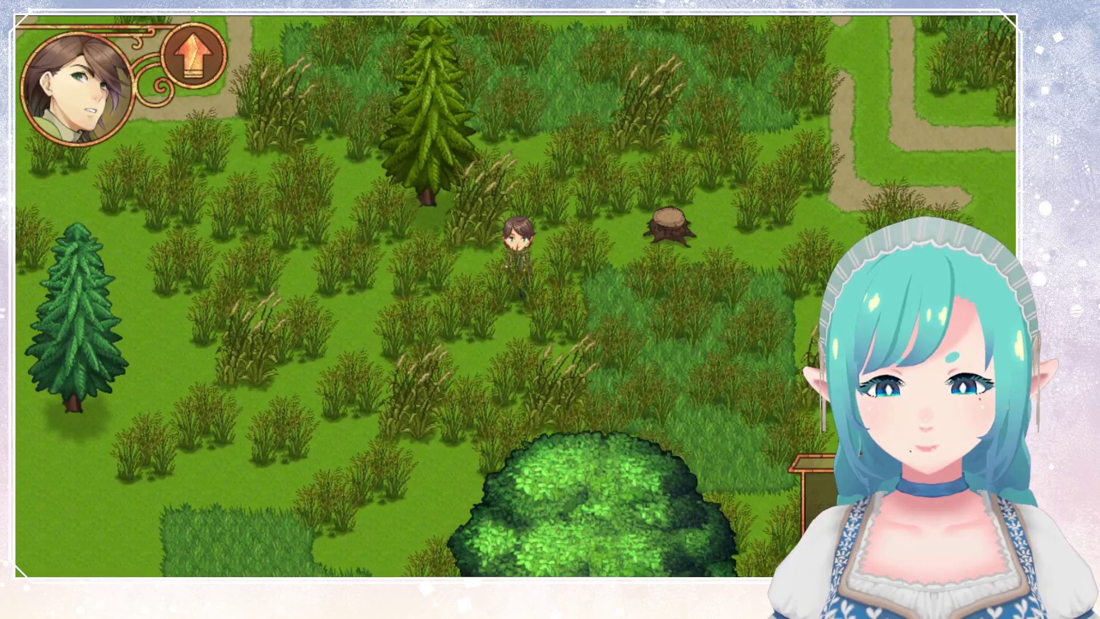
key("Up")
key("Left")
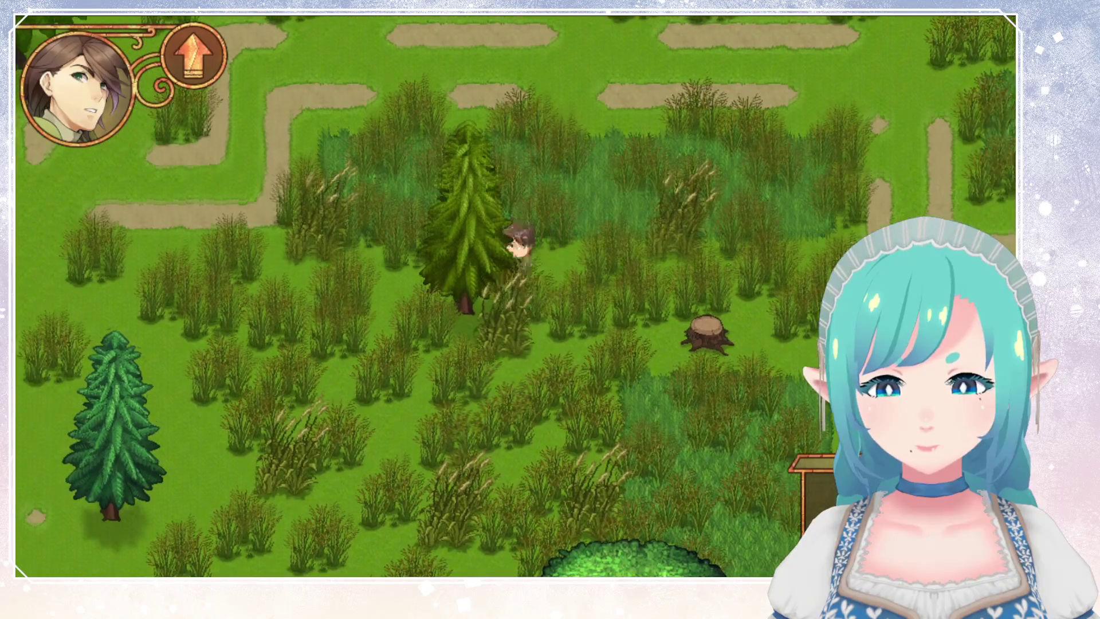
key("Left")
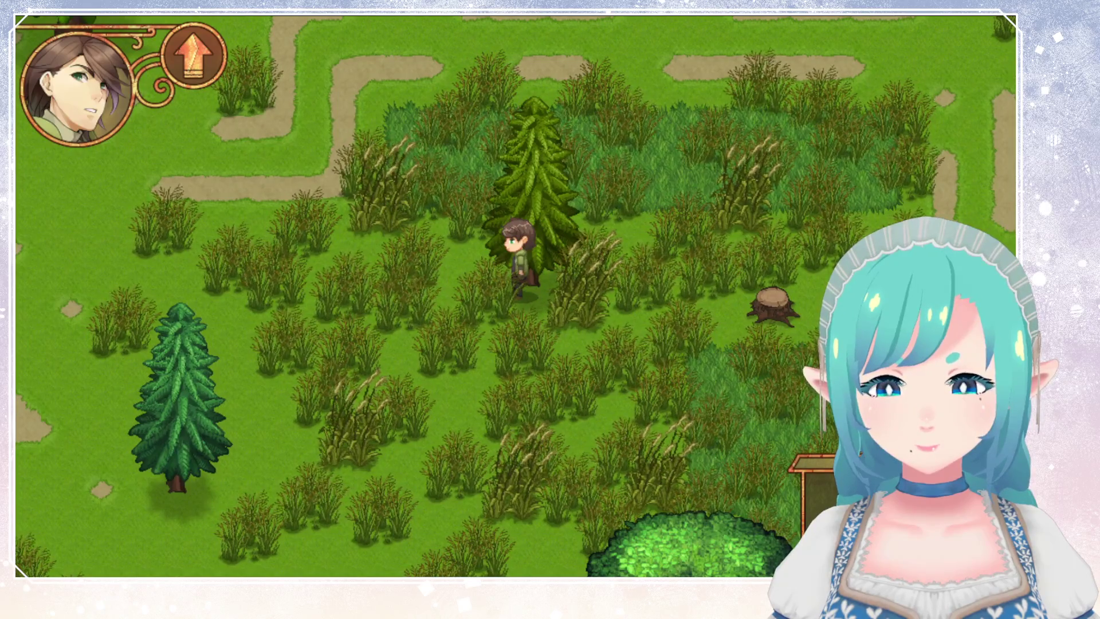
key("Left")
key("Up")
key("Left")
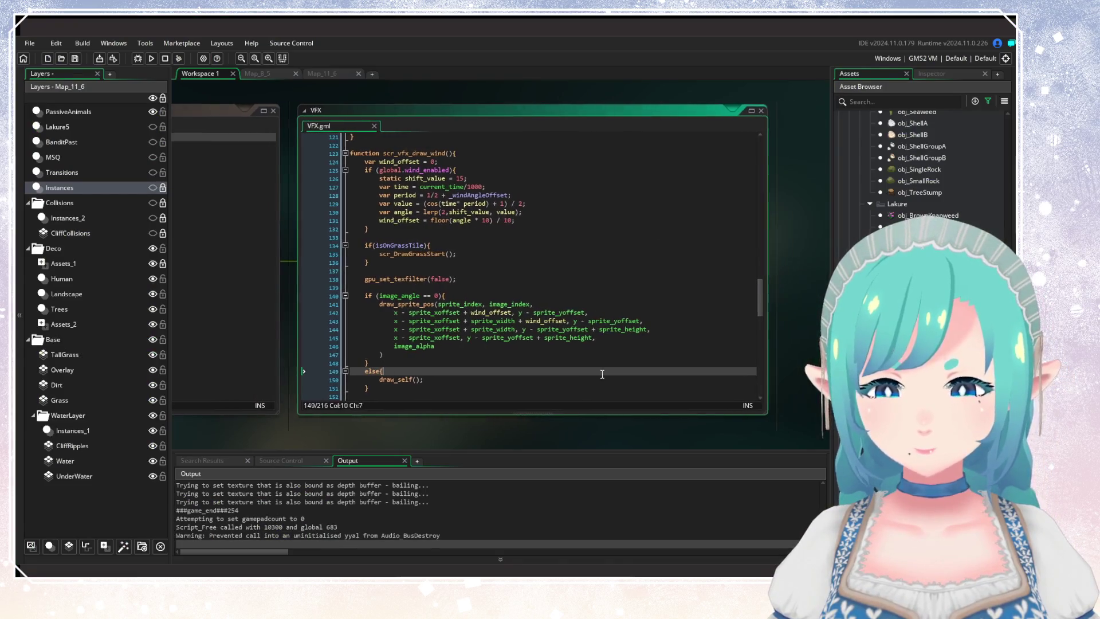
left_click(580, 330)
double_click(559, 312)
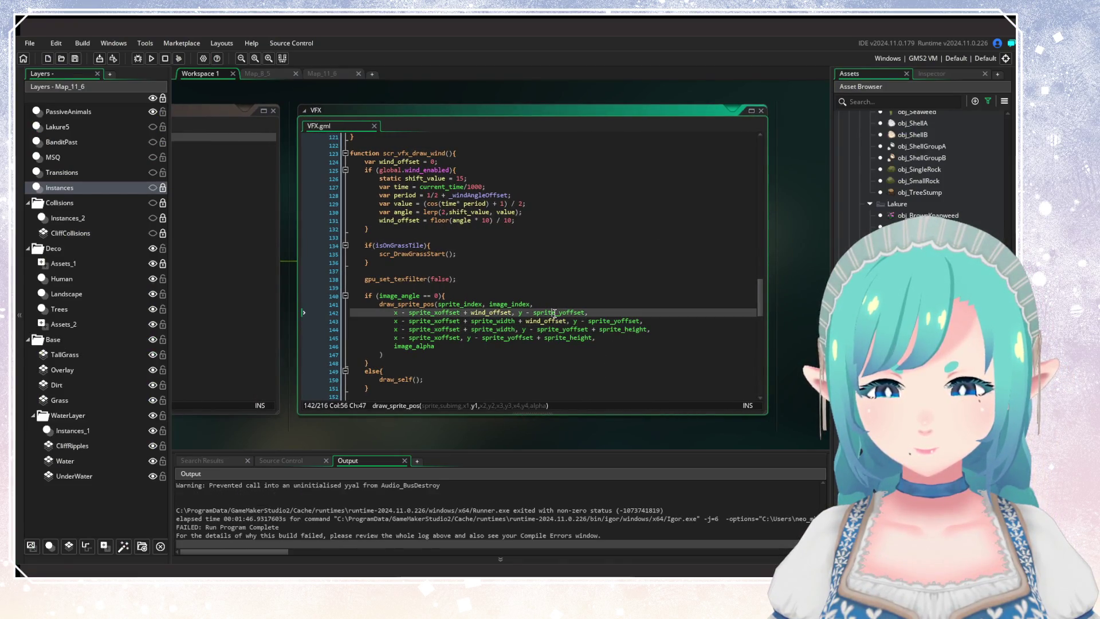
left_click(600, 315)
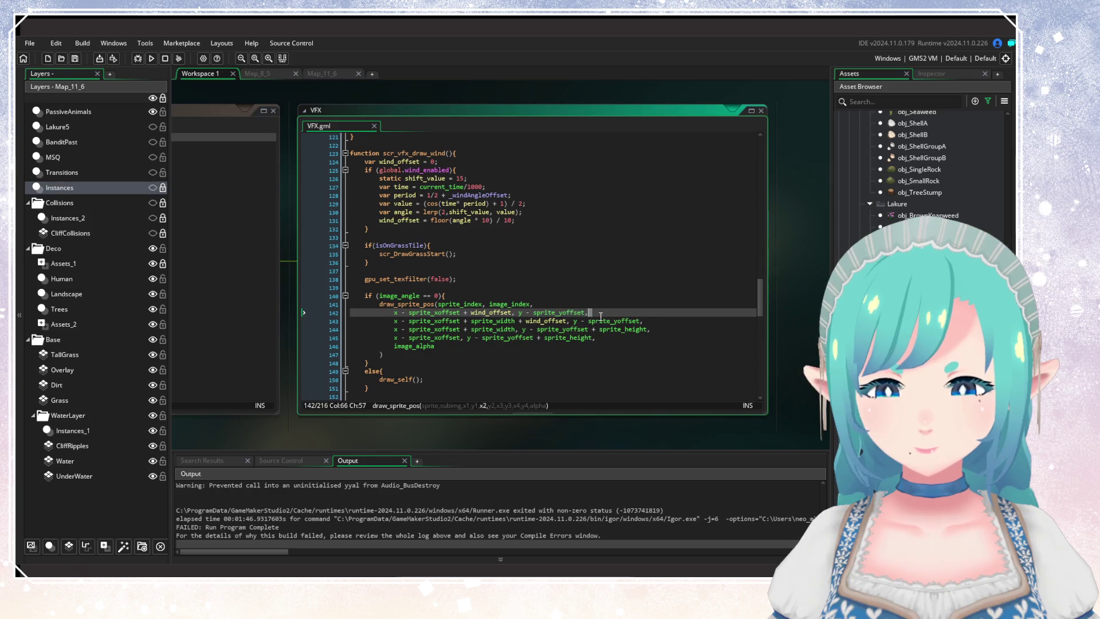
double_click(562, 329)
left_click(579, 347)
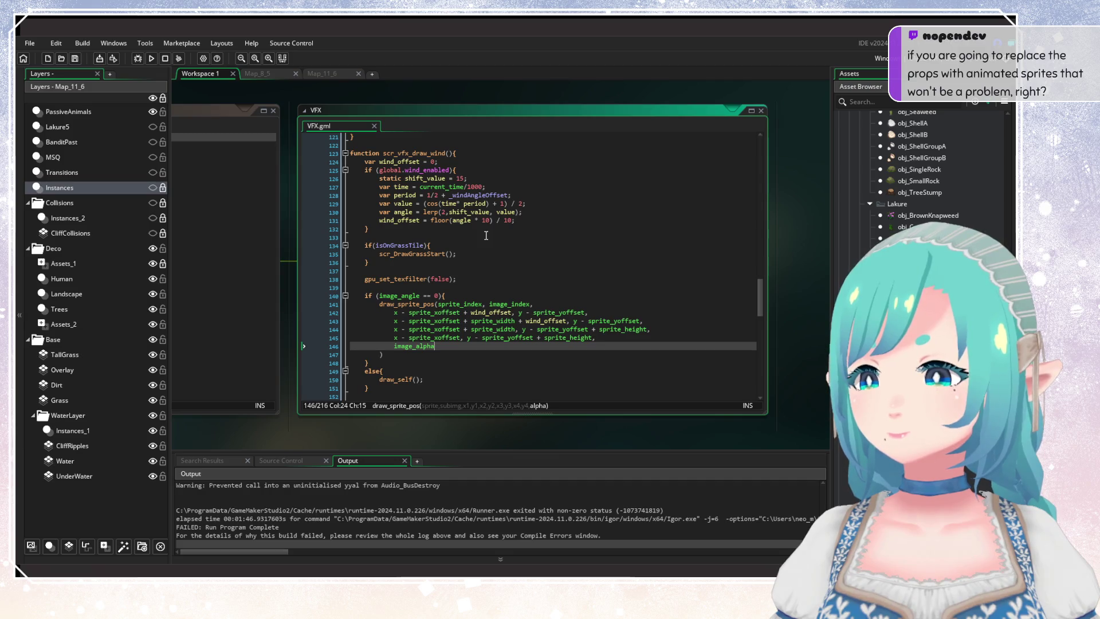
left_click(486, 236)
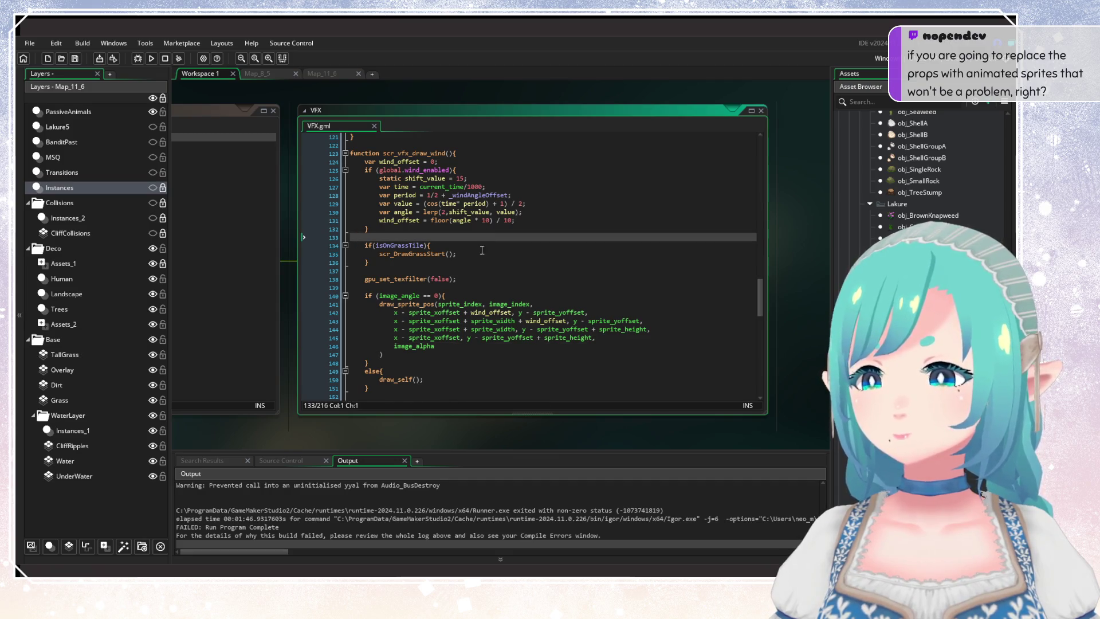
left_click(481, 263)
left_click(475, 319)
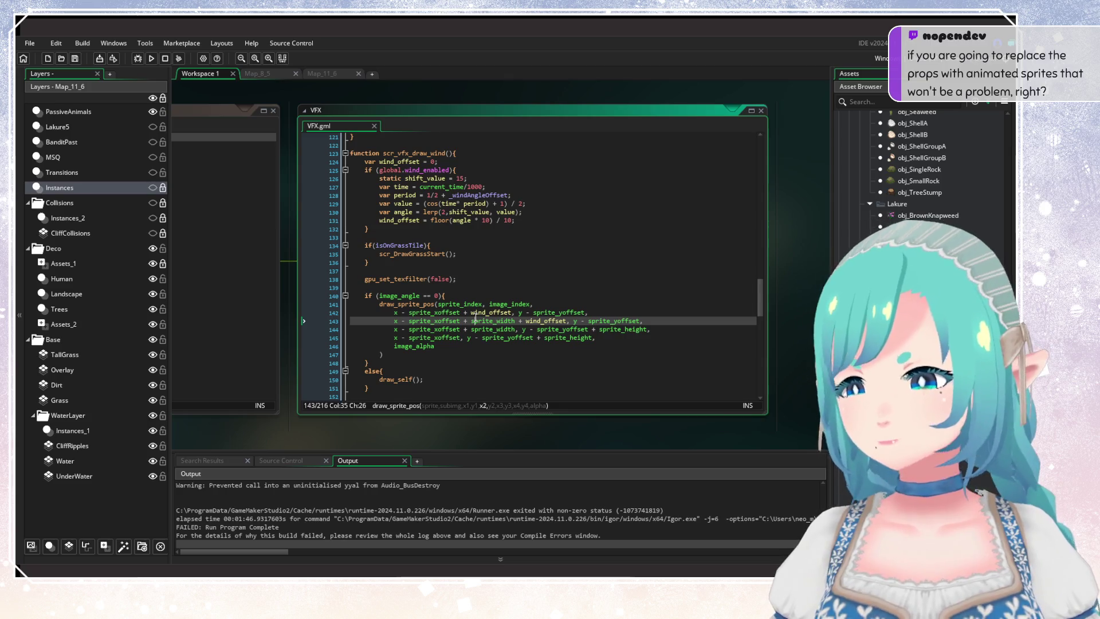
scroll(460, 305, "down", 3)
scroll(459, 306, "up", 1)
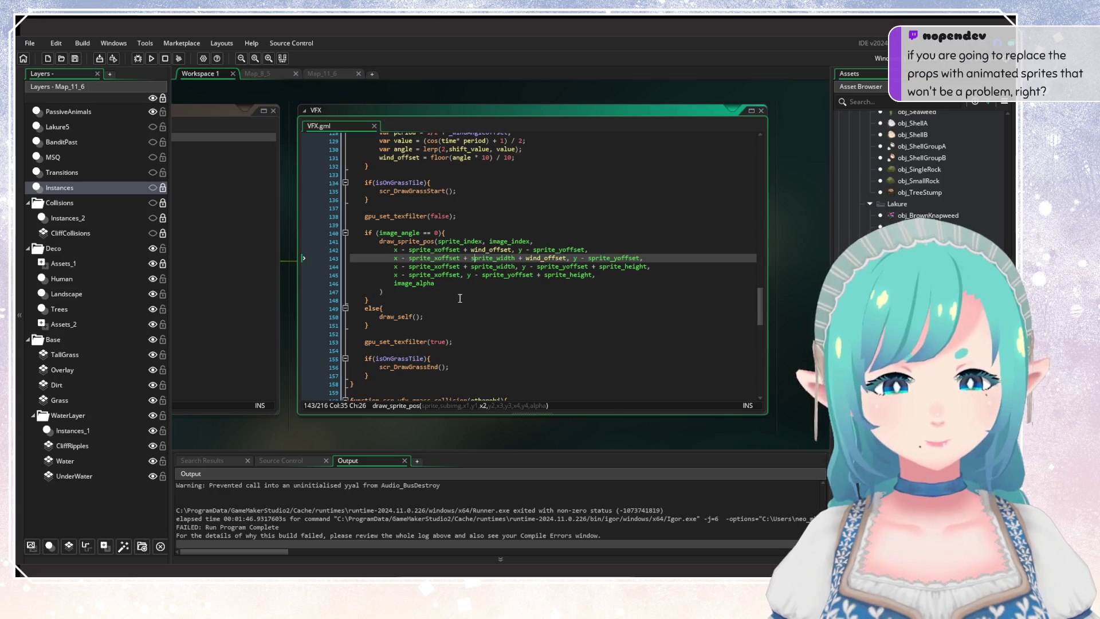
left_click(459, 299)
scroll(460, 298, "up", 2)
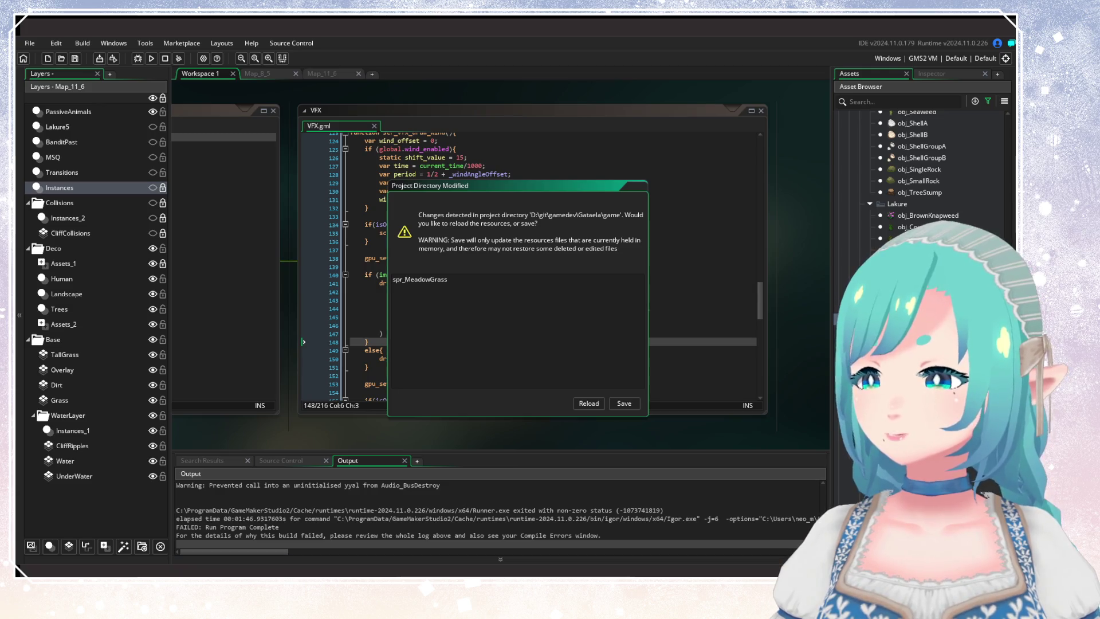
Step: Reload the modified resources, select lines 138–147, then switch to obj_MeadowGrass's Draw event
left_click(589, 403)
left_click(575, 324)
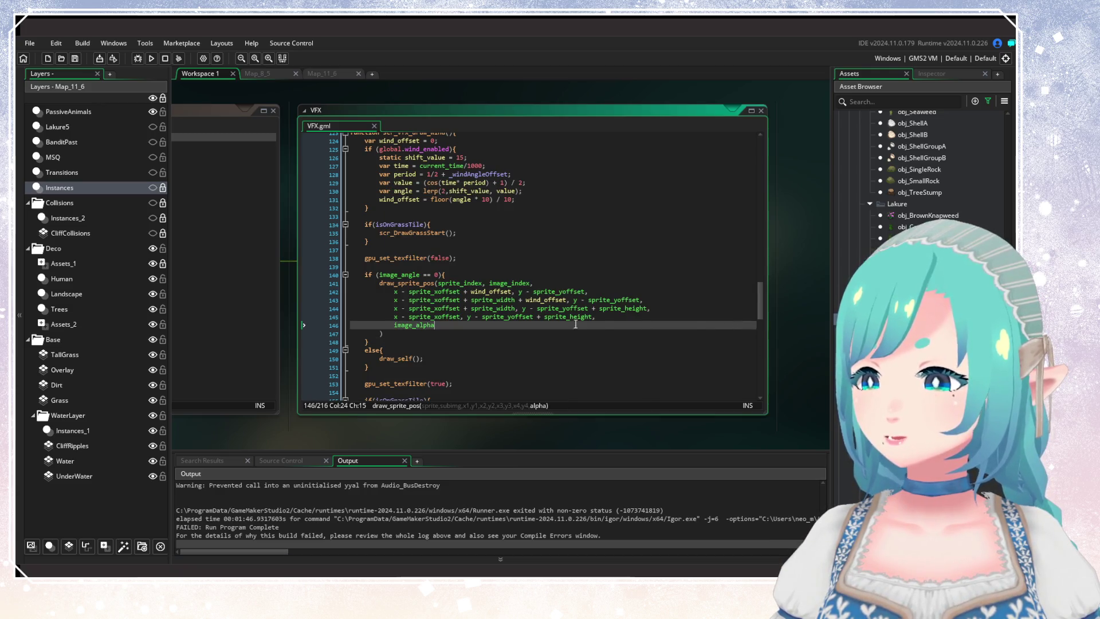
key("Down")
key("shift+Up")
key("shift+Up")
key("shift+Up")
key("shift+Home")
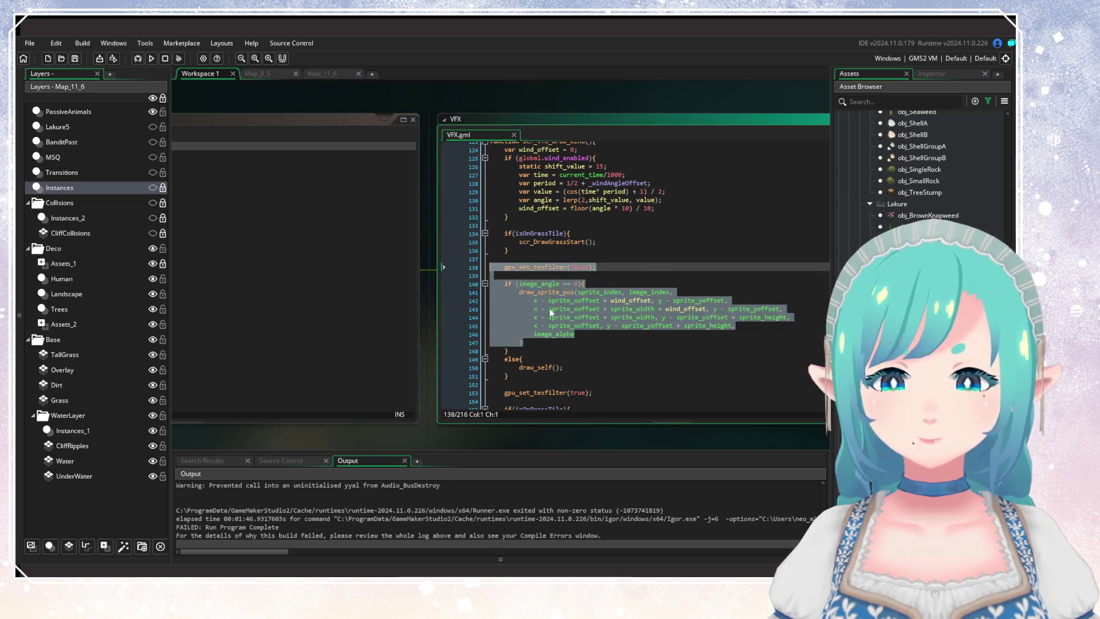
left_click(605, 317)
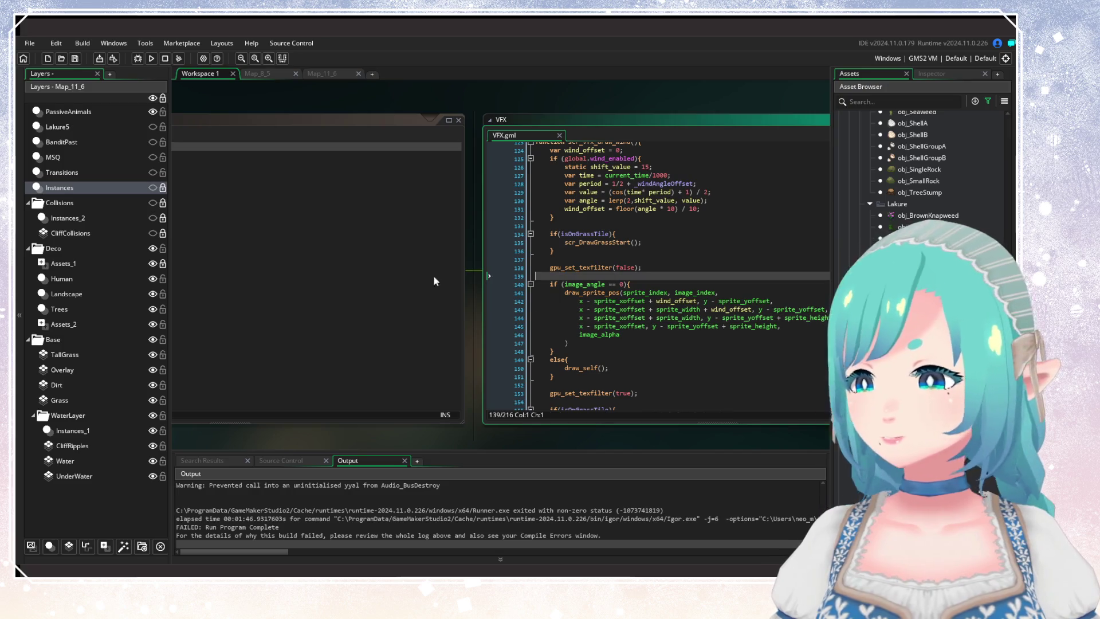
key("ctrl+Tab")
key("ctrl+Tab")
key("ctrl+Tab")
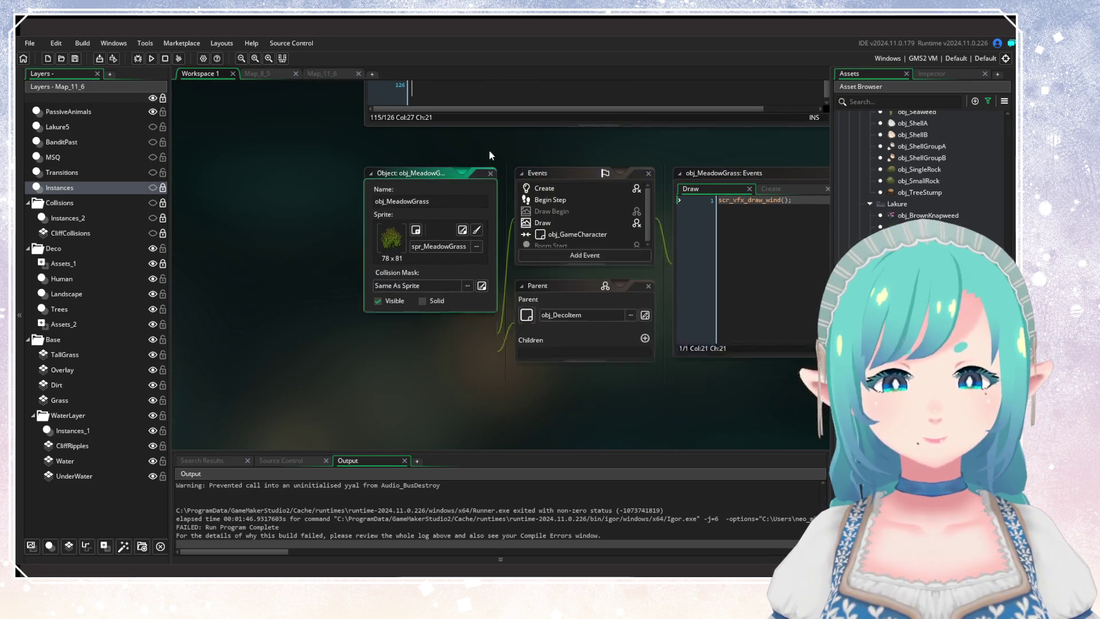
Step: Close the Map_11_6 room editor
left_click(337, 77)
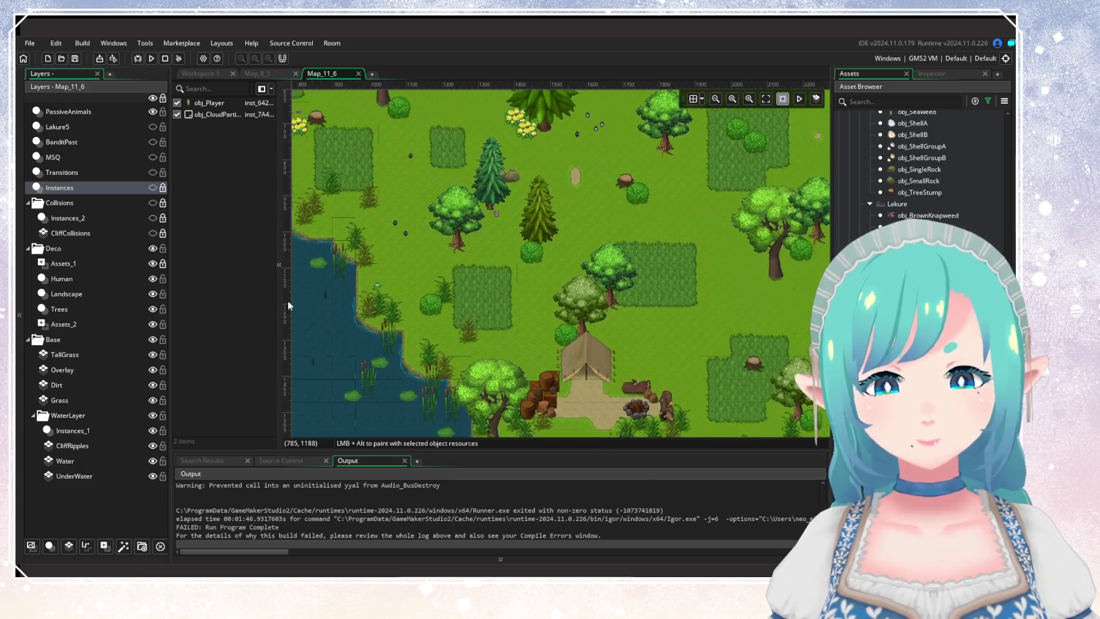
scroll(587, 298, "down", 4)
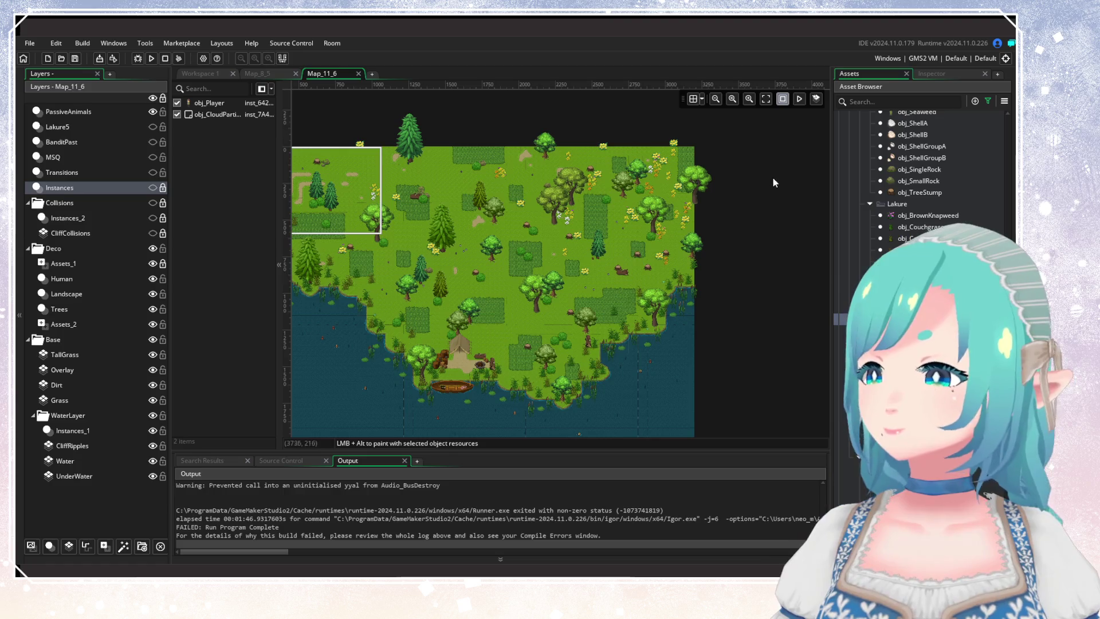
key("ctrl+w")
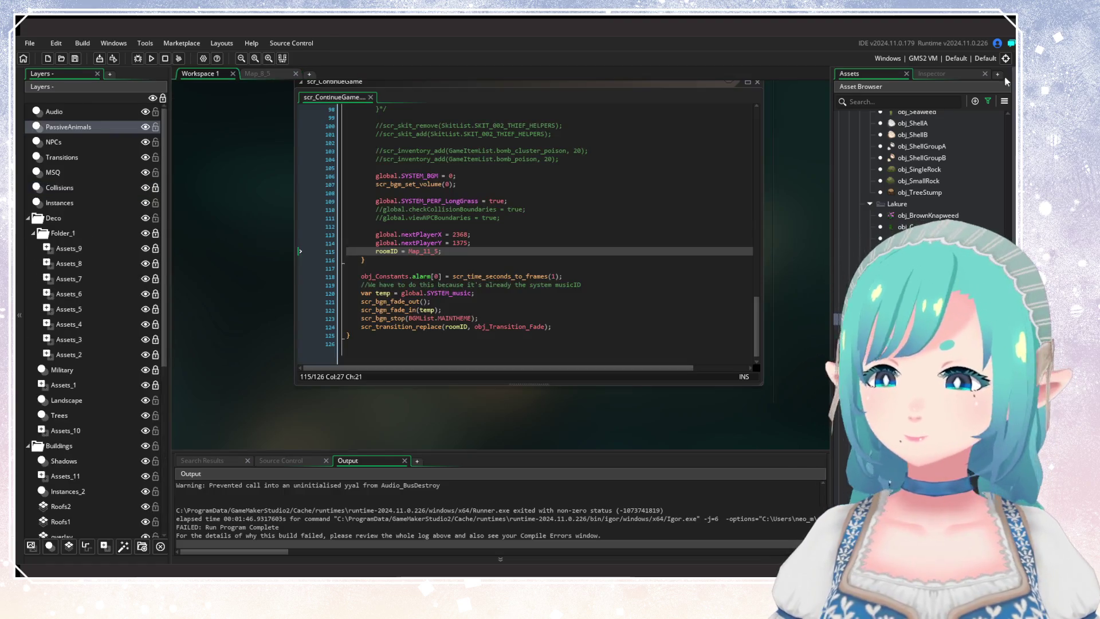
Step: Search the Asset Browser for Map_12_6 and open that room
left_click(988, 101)
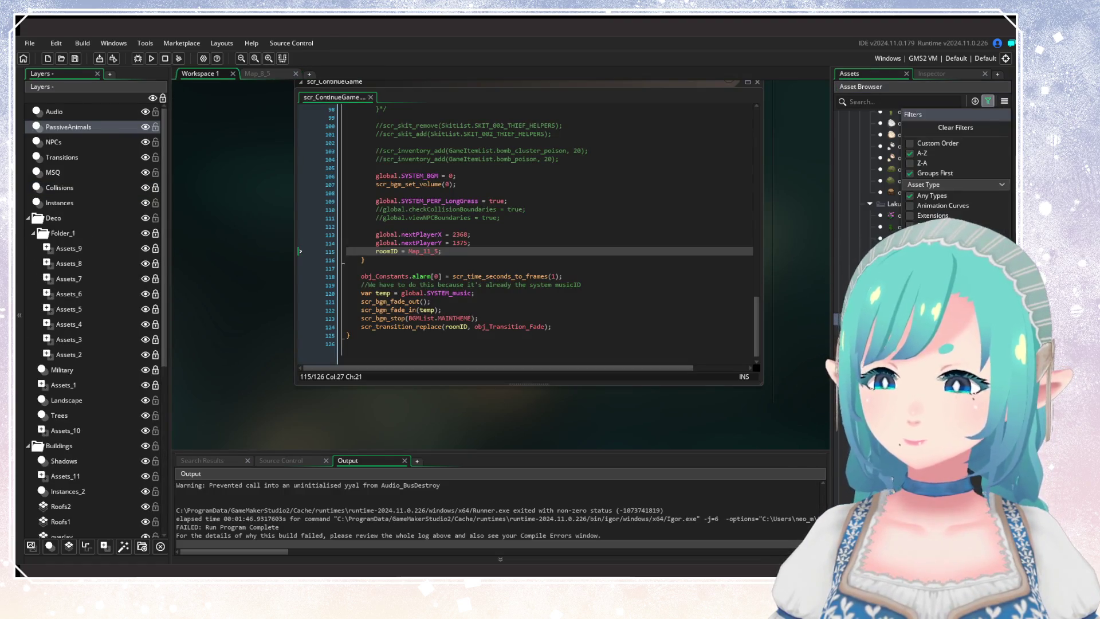
left_click(855, 101)
type("Map_12_")
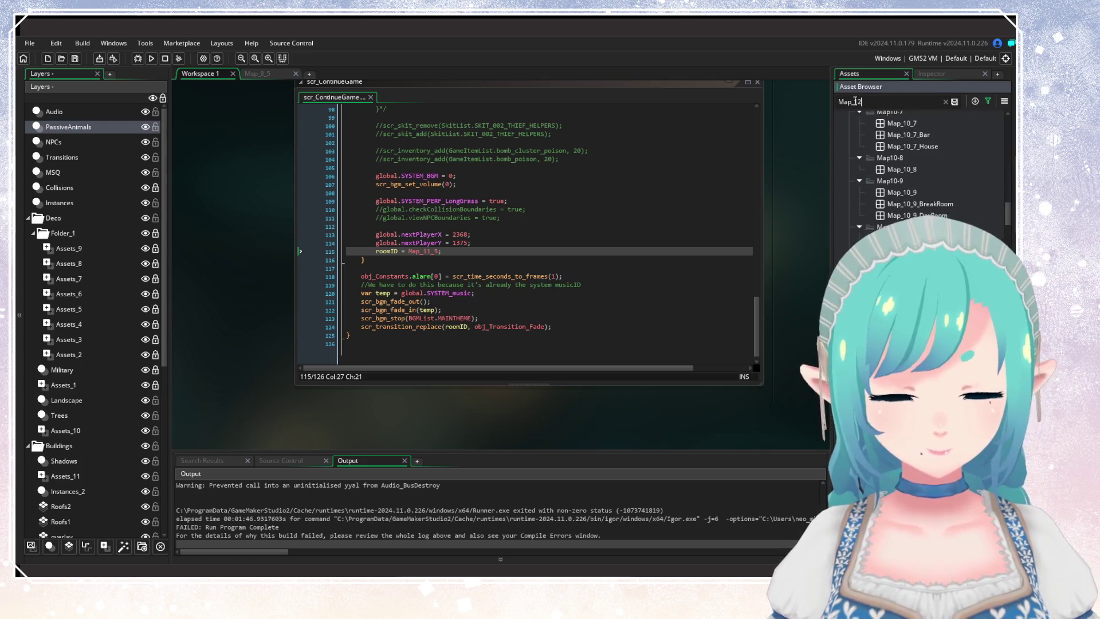
type("6")
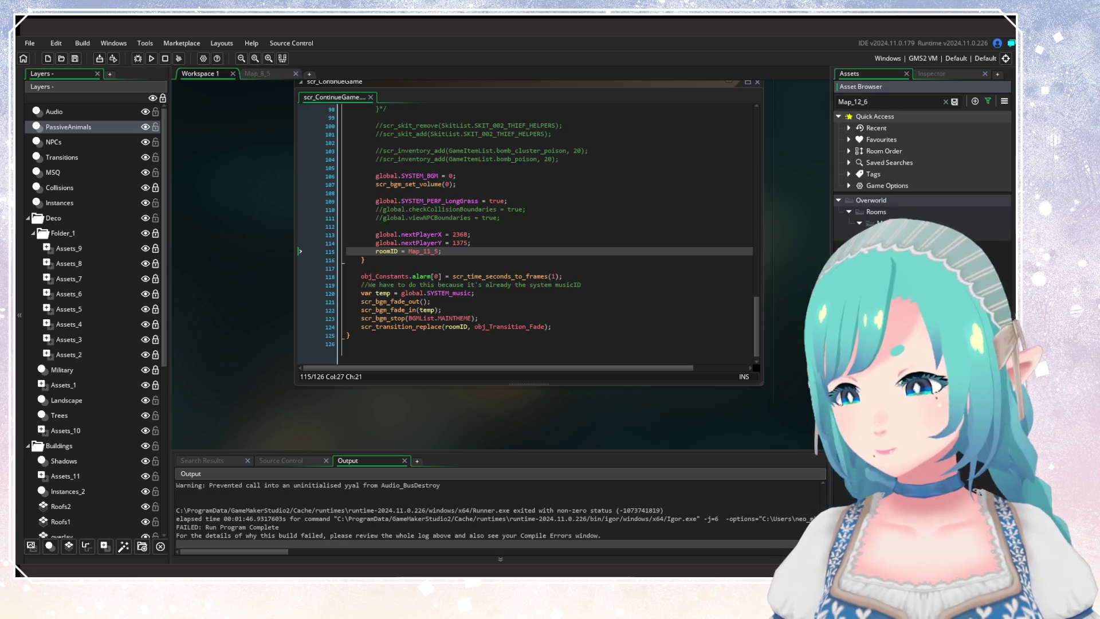
key("Return")
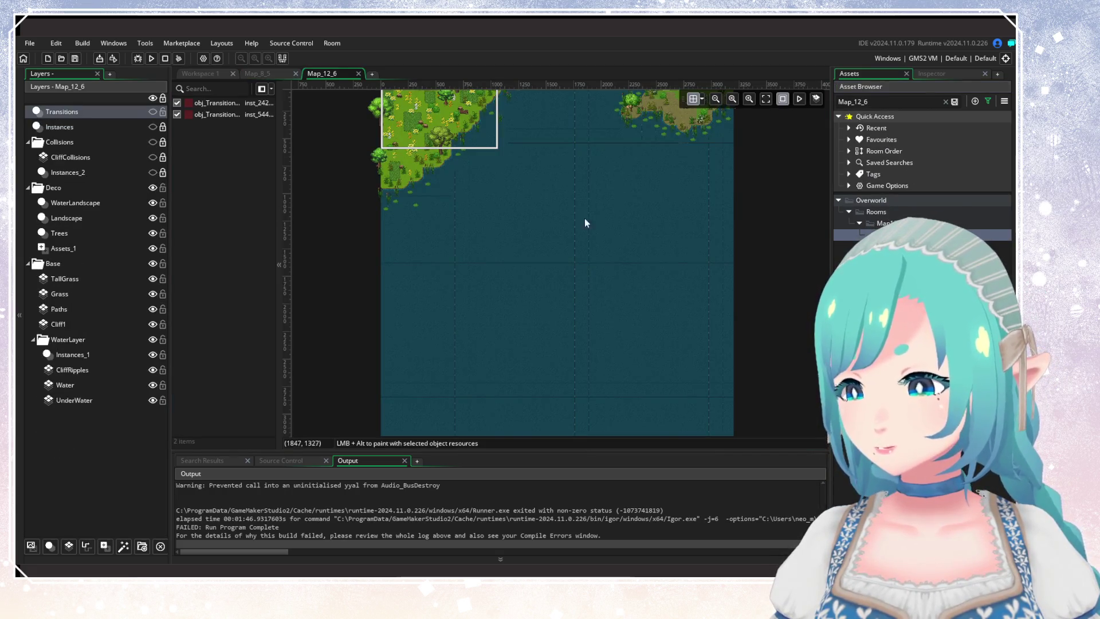
Step: Add a new instance layer and rename Instances_3 to PassiveAnimals
left_click_drag(584, 218, 592, 359)
scroll(574, 315, "up", 8)
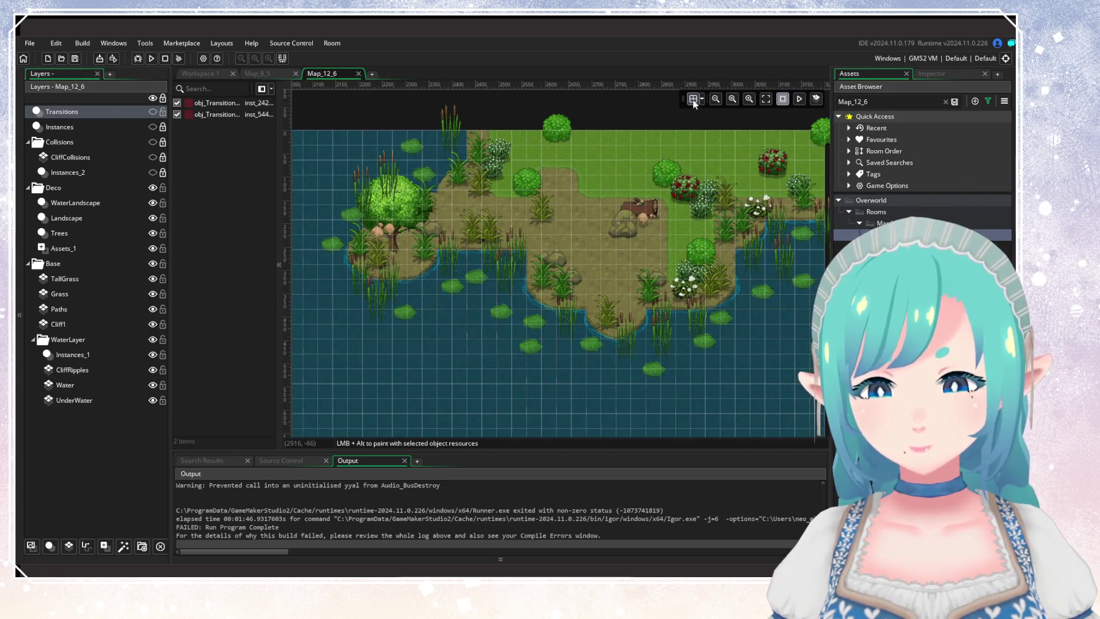
scroll(653, 289, "down", 4)
scroll(650, 290, "down", 5)
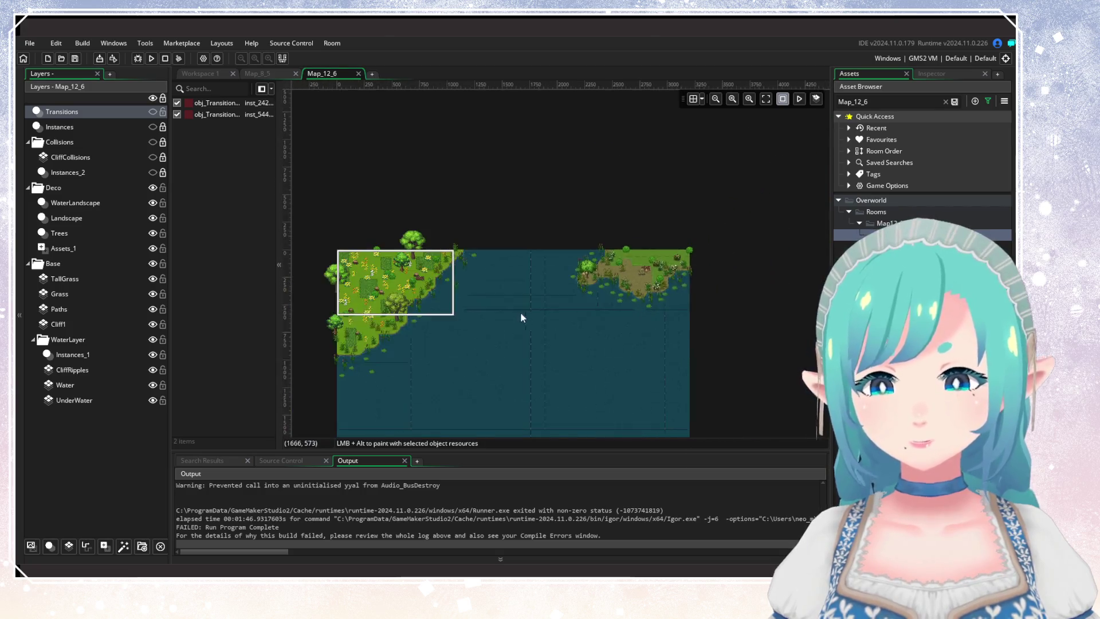
scroll(607, 283, "up", 3)
scroll(560, 285, "down", 3)
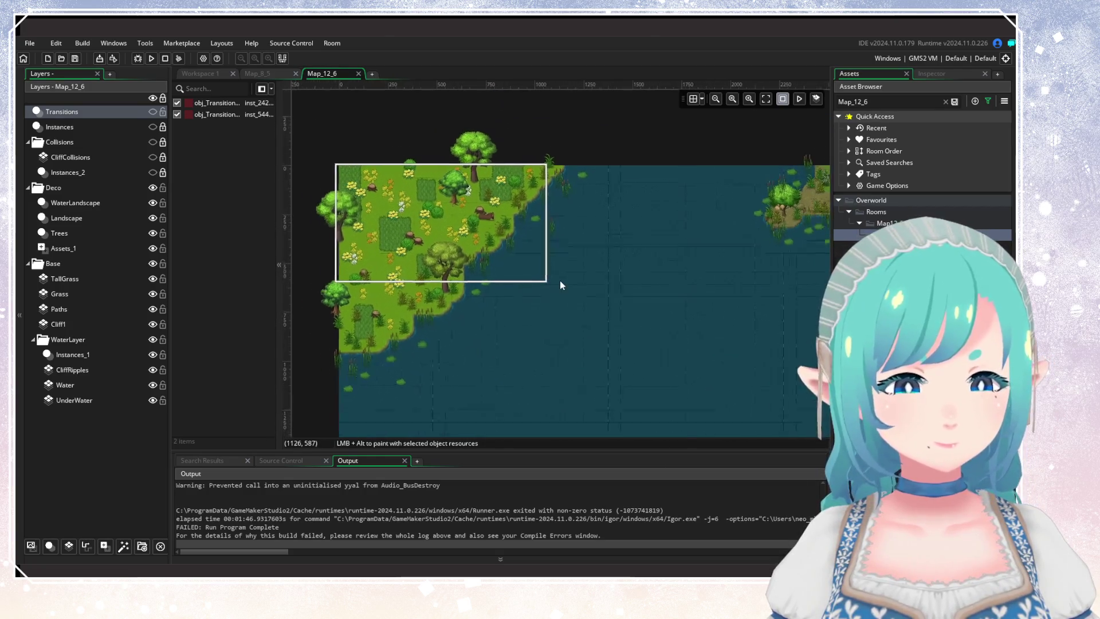
left_click(48, 548)
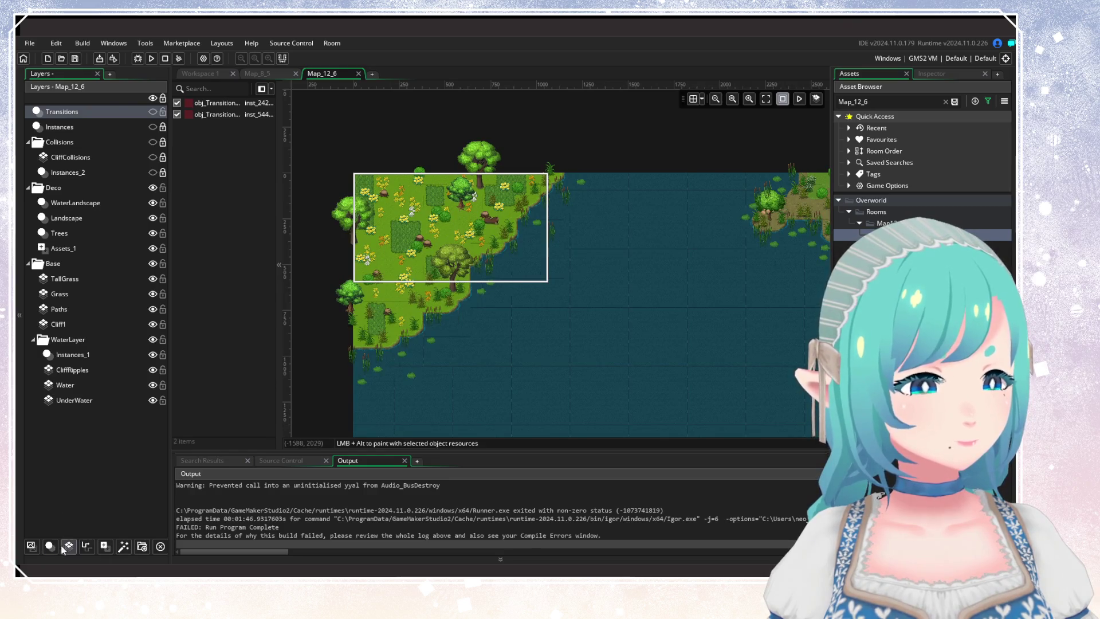
right_click(114, 119)
left_click(149, 137)
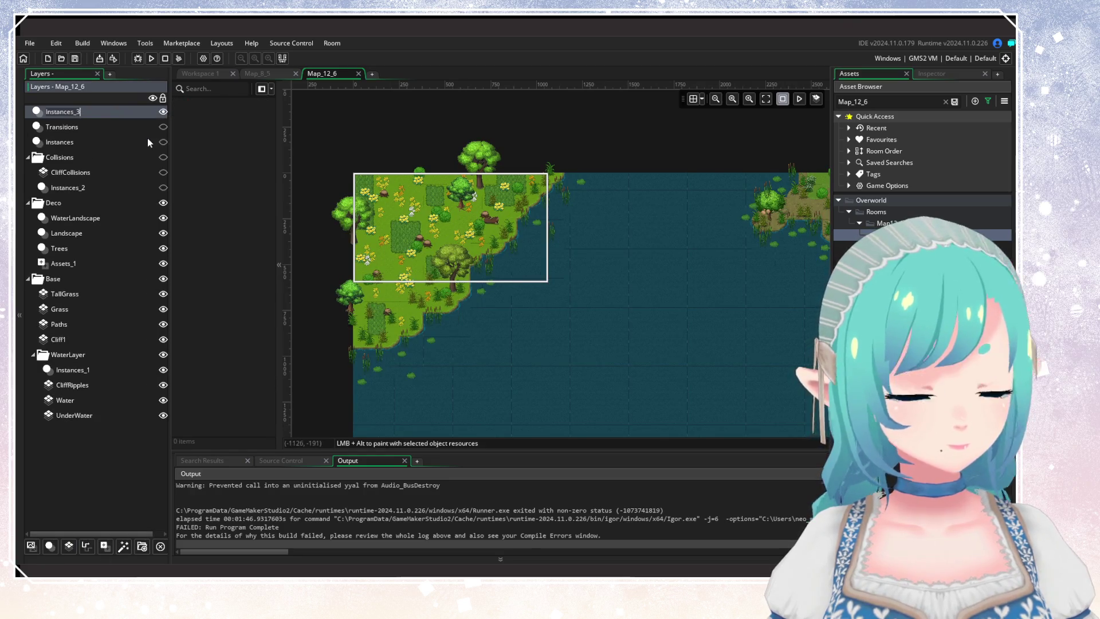
type("PassiveAnimals")
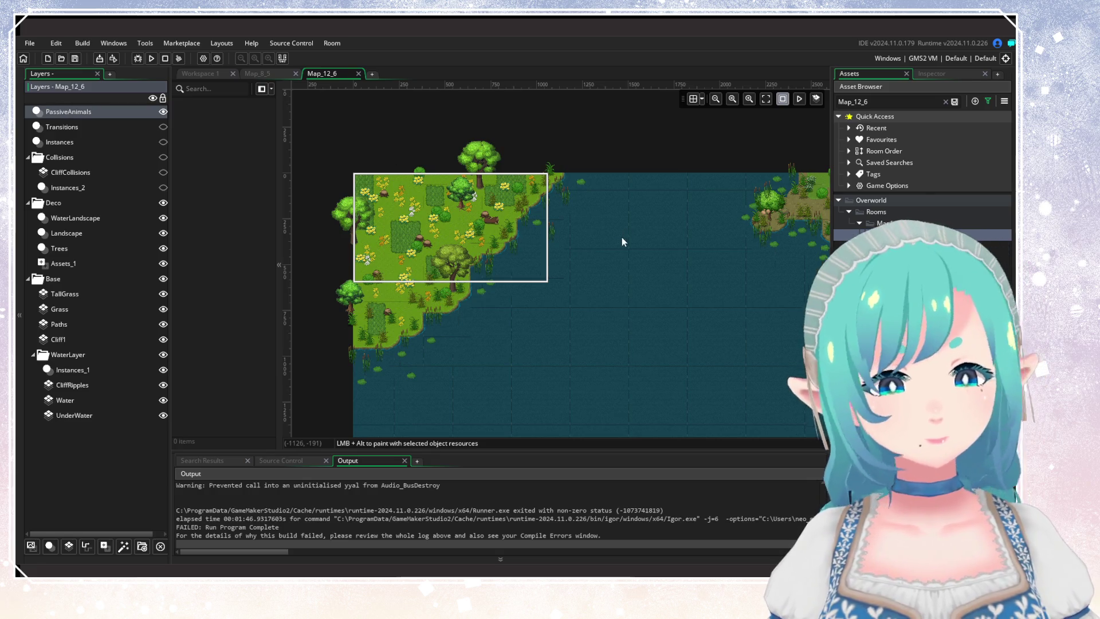
Step: Clear the Map_12_6 asset search, show the asset filters, and reframe the room on the map
mouse_move(621, 236)
left_mouse_down()
mouse_move(590, 235)
mouse_move(671, 260)
left_mouse_up()
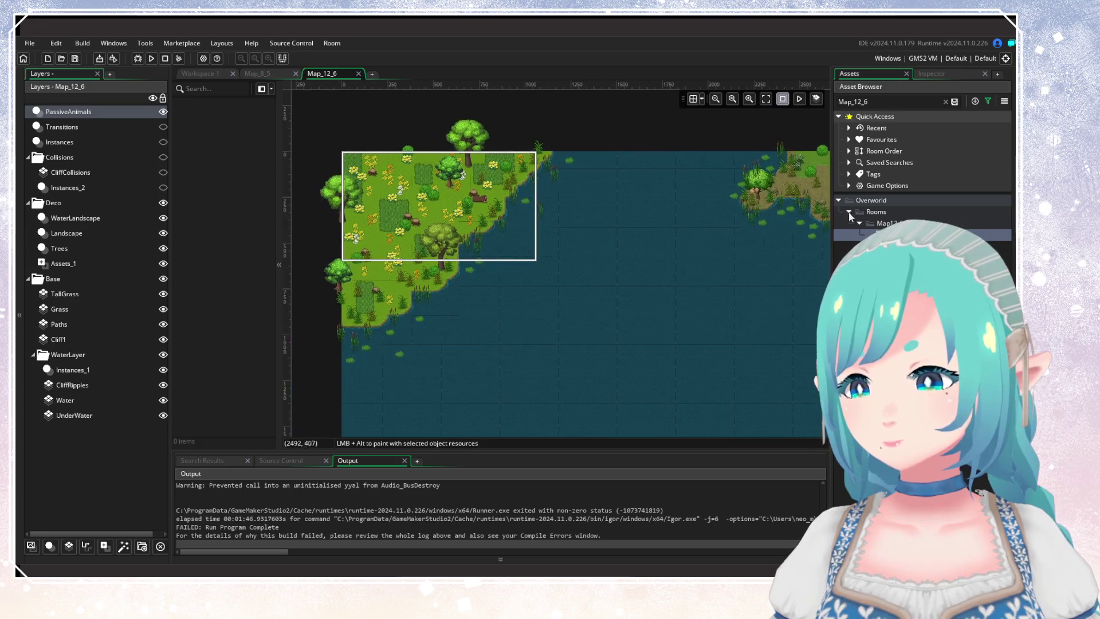
left_click(945, 101)
left_click(988, 101)
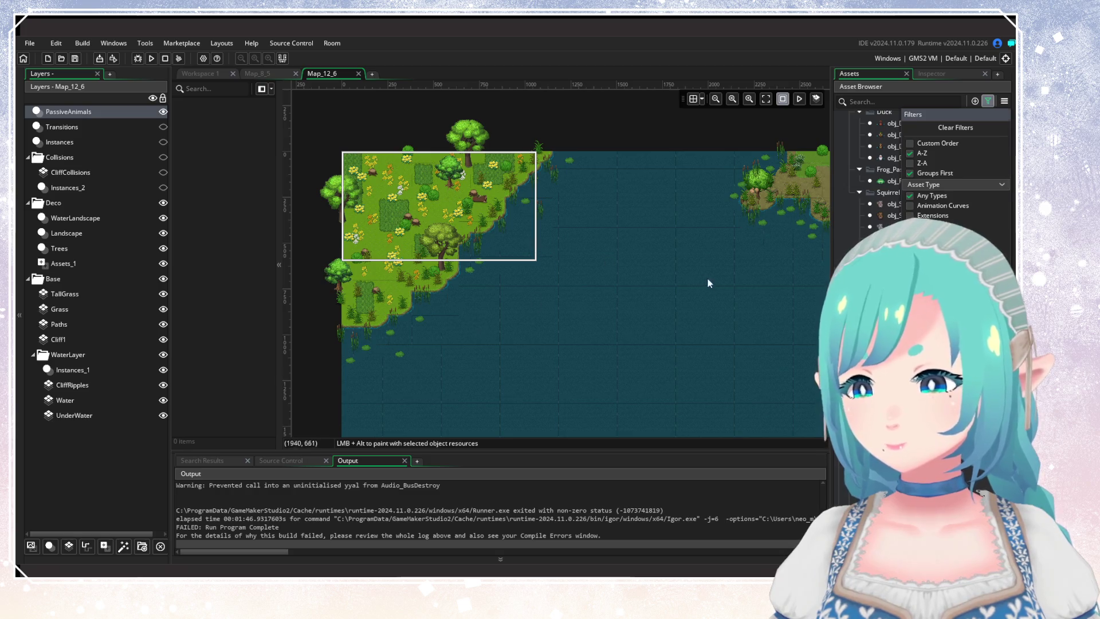
left_click_drag(707, 278, 695, 170)
mouse_move(496, 316)
left_mouse_down()
mouse_move(773, 242)
mouse_move(568, 285)
mouse_move(269, 261)
left_mouse_up()
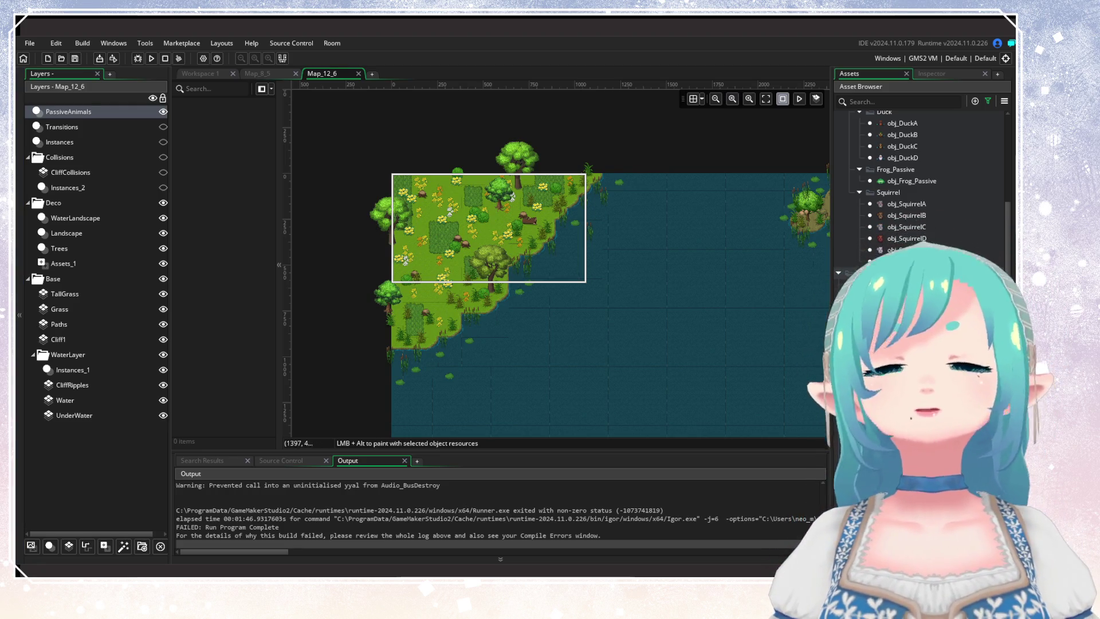
left_click_drag(600, 267, 503, 241)
scroll(504, 235, "down", 3)
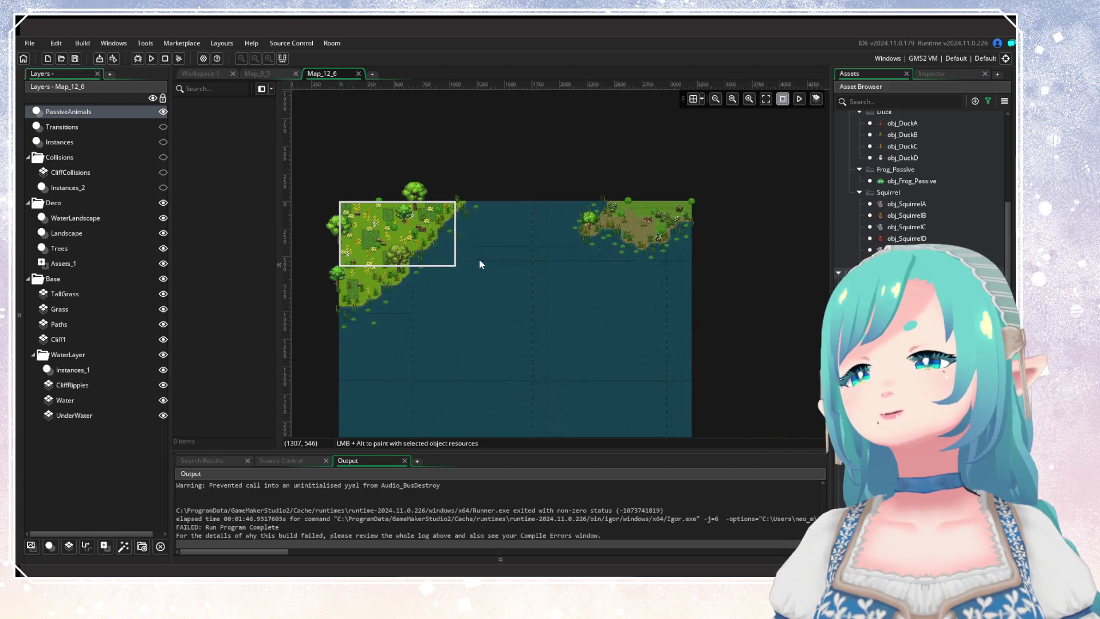
scroll(428, 253, "up", 1)
left_click_drag(428, 254, 452, 245)
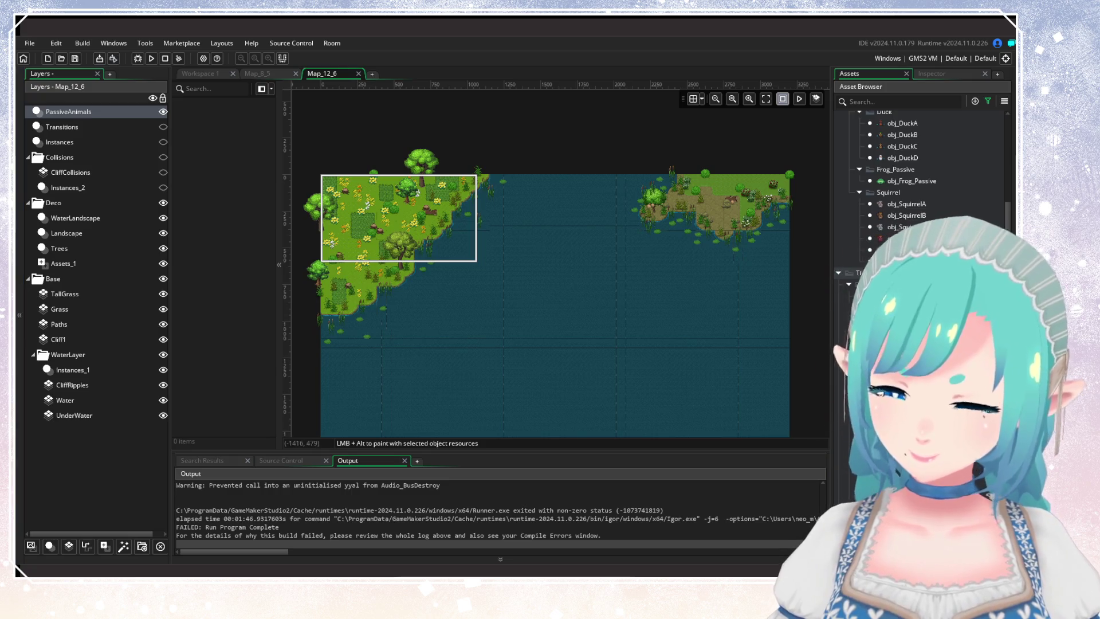
Step: Pan and zoom the Map_12_6 room view toward the grassy corner
left_click_drag(395, 263, 460, 255)
scroll(460, 255, "up", 1)
scroll(459, 255, "up", 2)
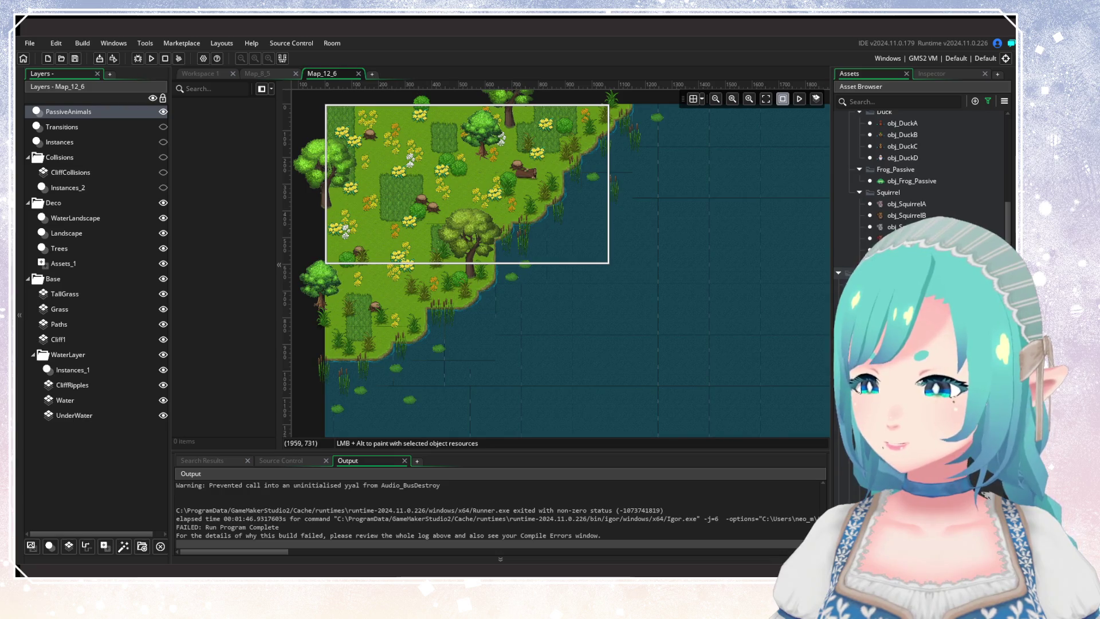
scroll(915, 210, "up", 5)
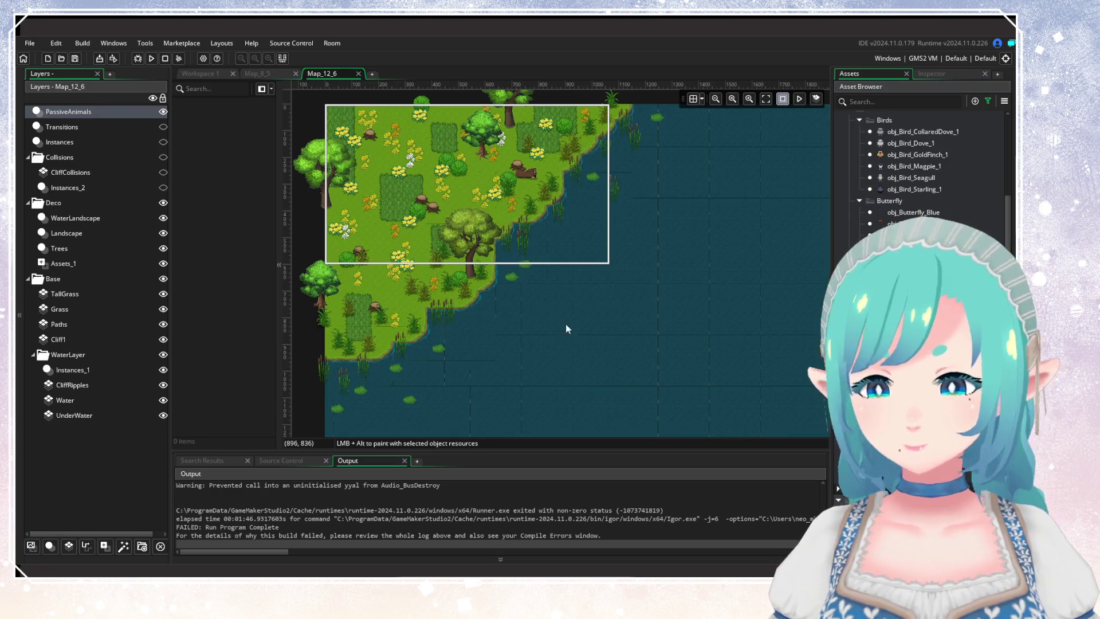
Step: Place 14 obj_VFX_Fish instances across the open lake and along the grassy shore
scroll(565, 324, "up", 1)
left_click(424, 256, "alt")
left_click(451, 256, "alt")
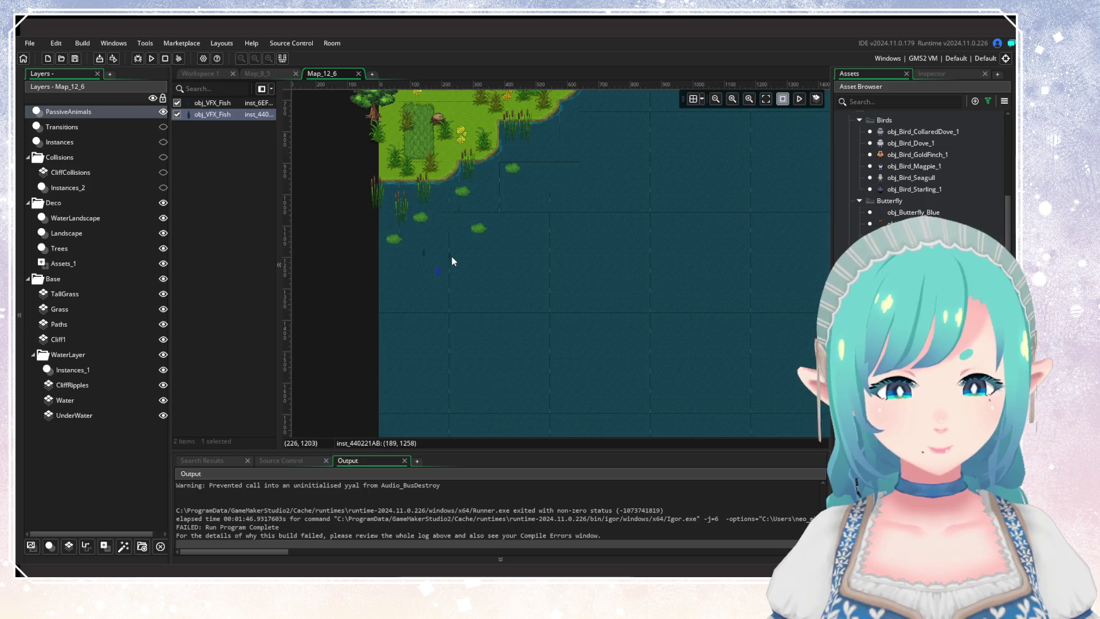
left_click(437, 276, "alt")
left_click(529, 187, "alt")
left_click(574, 218, "alt")
scroll(566, 267, "up", 2)
scroll(565, 267, "up", 2)
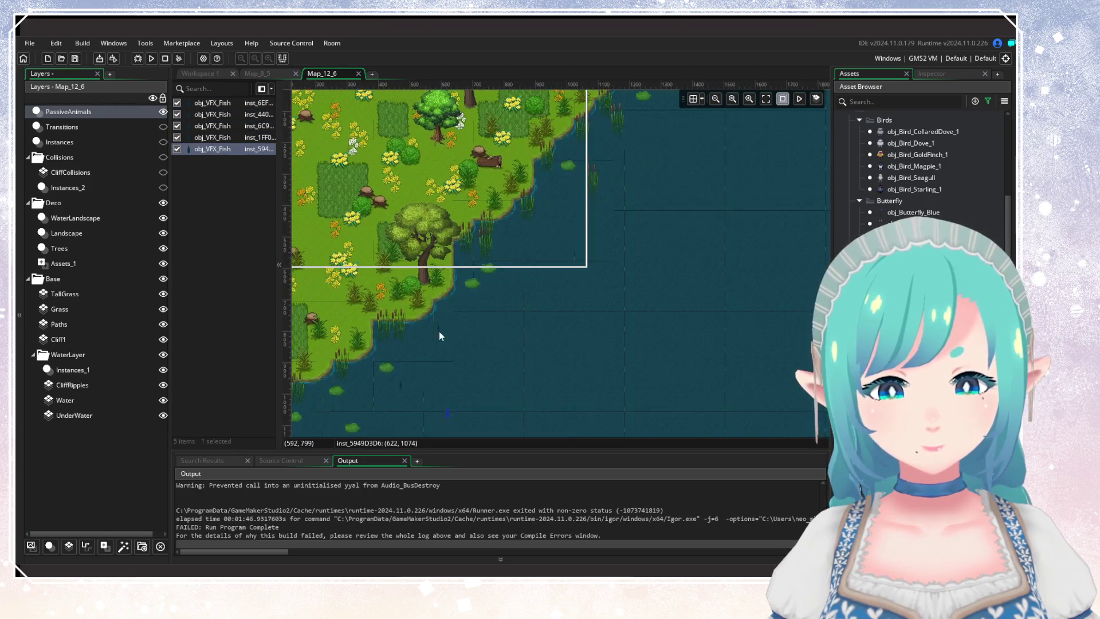
left_click(439, 331, "alt")
left_click(506, 340, "alt")
left_click(533, 238, "alt")
left_click(546, 247, "alt")
left_click(578, 252, "alt")
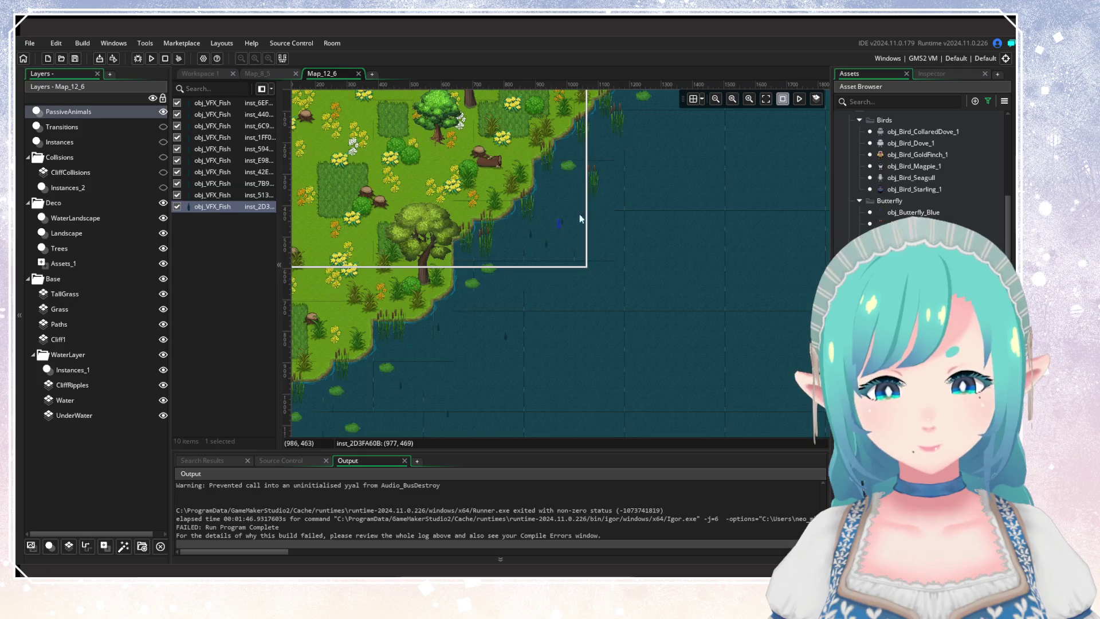
left_click(614, 181, "alt")
left_click(597, 159, "alt")
scroll(496, 331, "up", 3)
left_click(496, 331, "alt")
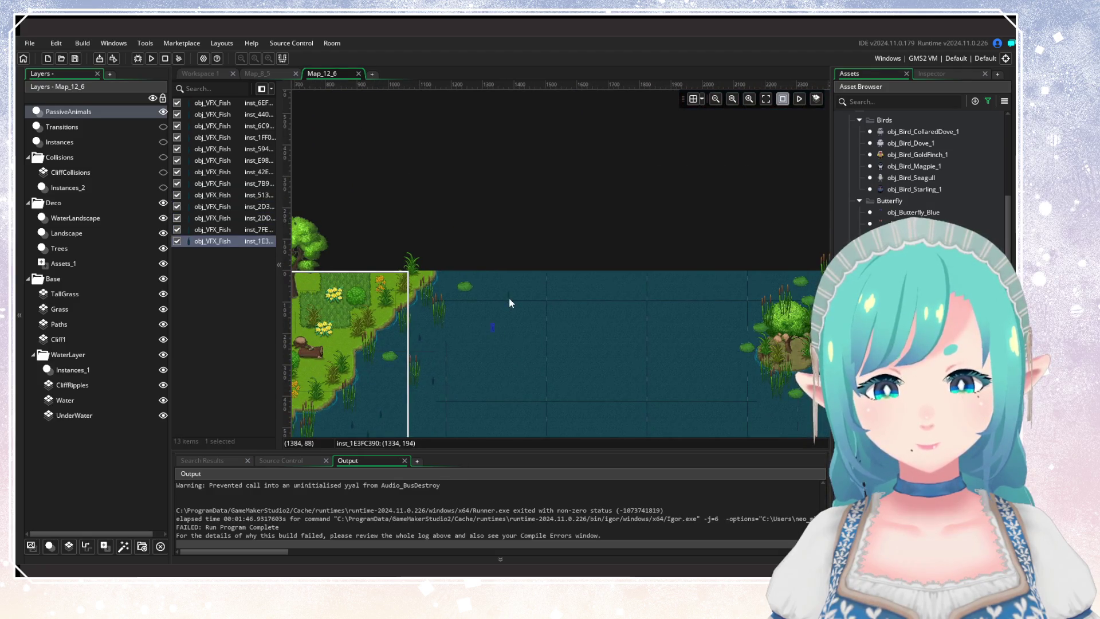
left_click(509, 297, "alt")
Step: Place the remaining 10 fish around and south of the island
scroll(682, 352, "right", 5)
left_click(491, 269, "alt")
left_click(499, 312, "alt")
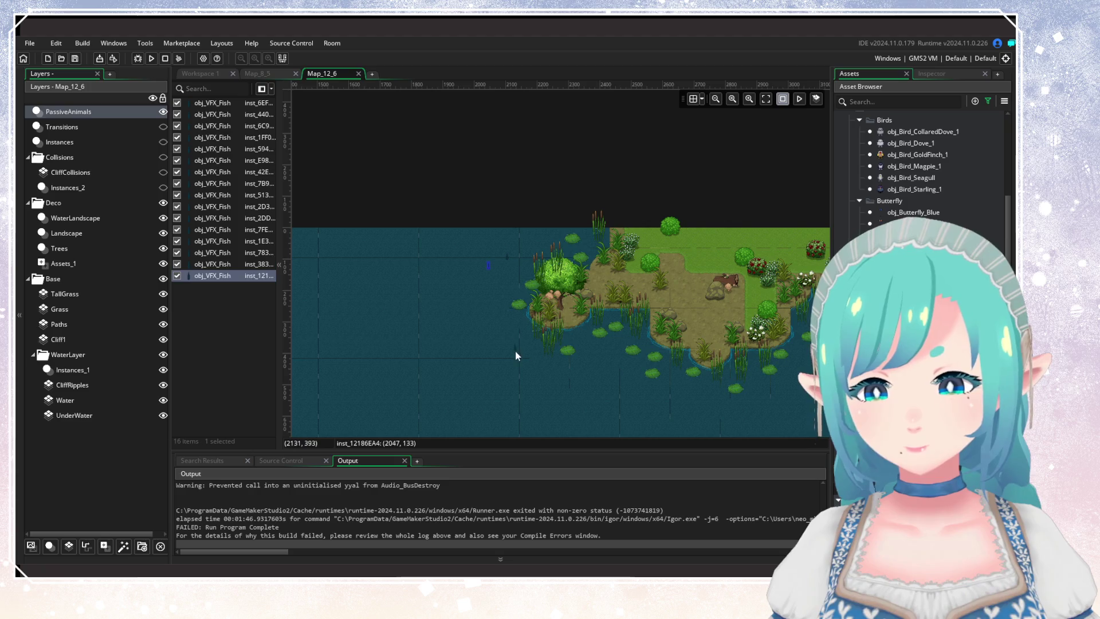
left_click(550, 360, "alt")
left_click(609, 363, "alt")
left_click(608, 397, "alt")
scroll(516, 372, "right", 5)
scroll(515, 373, "down", 1)
left_click(426, 357, "alt")
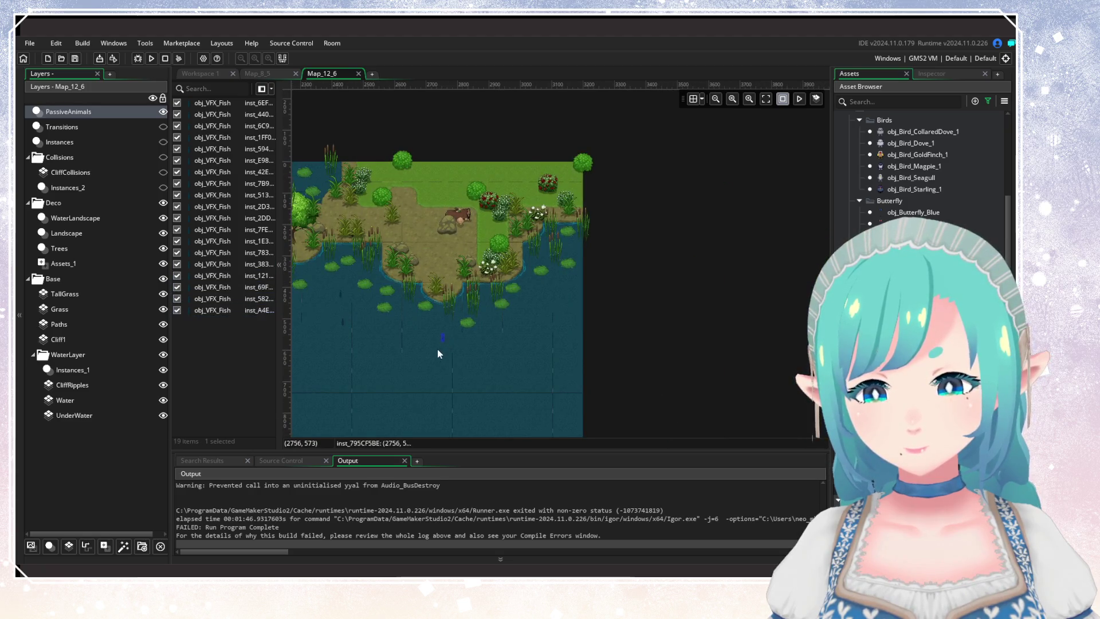
left_click(444, 346, "alt")
left_click(473, 373, "alt")
left_click(538, 317, "alt")
left_click(546, 325, "alt")
scroll(580, 335, "left", 6)
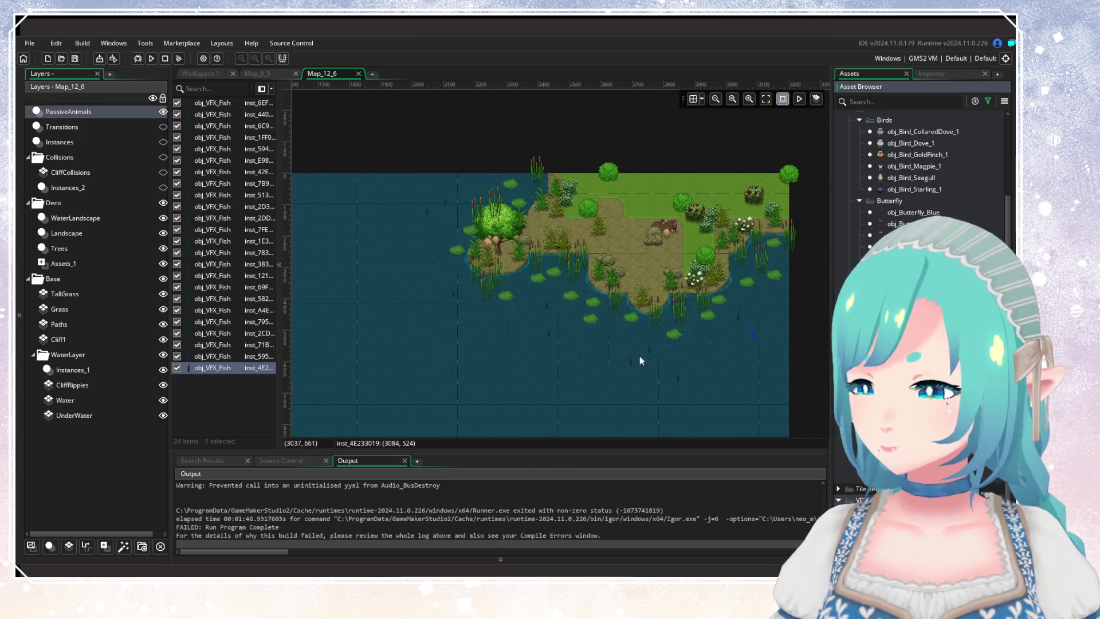
scroll(628, 318, "left", 10)
scroll(572, 338, "up", 3)
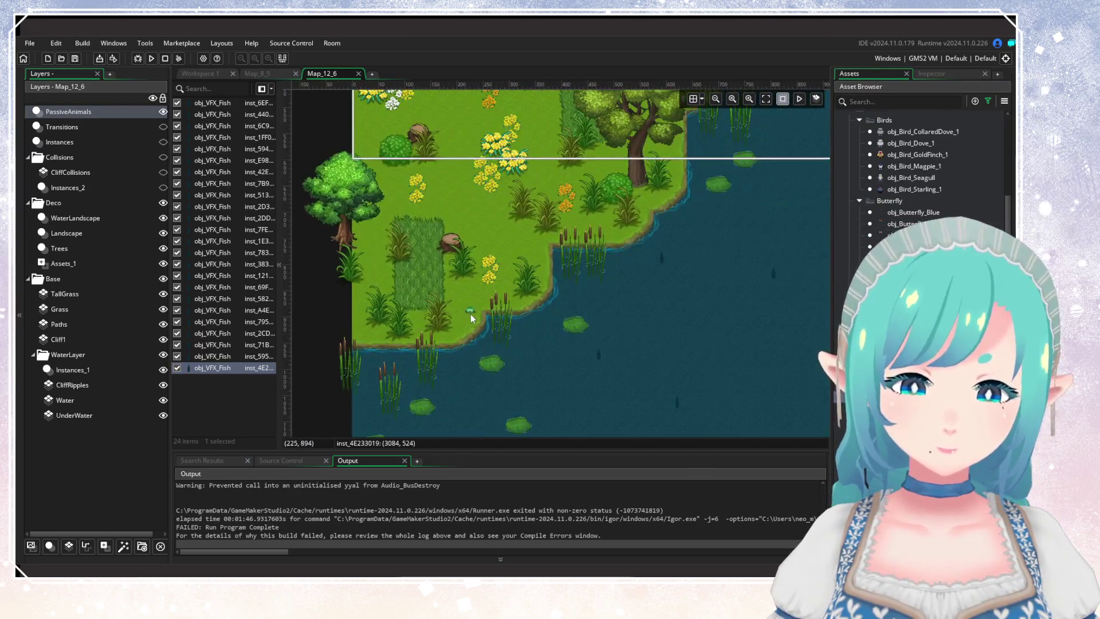
Step: Place six obj_Frog_Passive instances along the shoreline and the island's banks
left_click(470, 314, "alt")
scroll(365, 413, "up", 5)
scroll(365, 413, "right", 5)
left_click(400, 361, "alt")
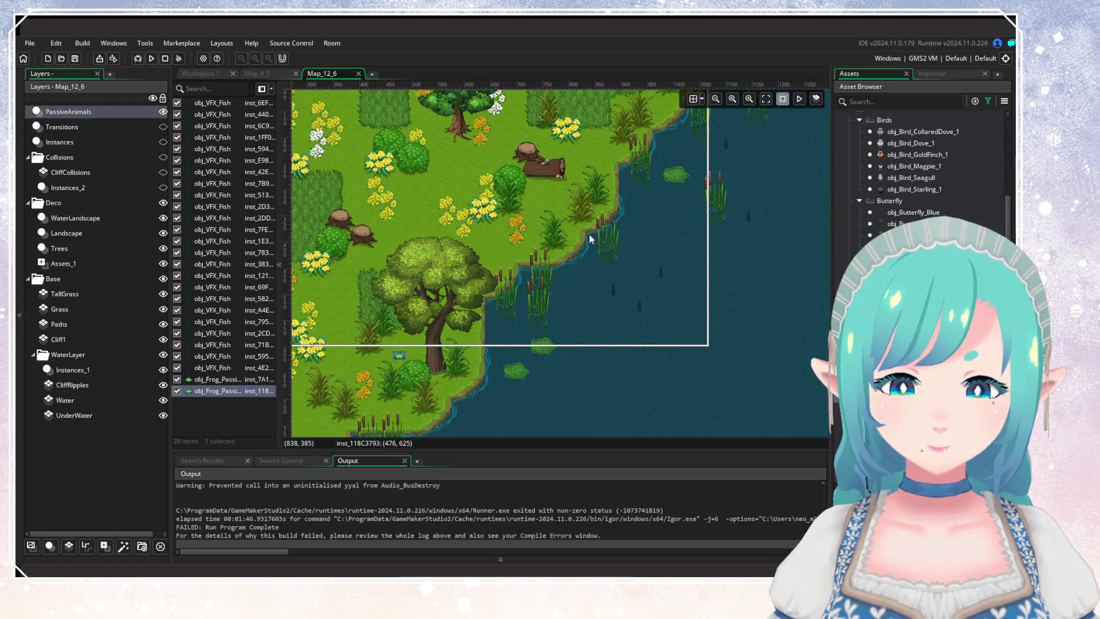
scroll(507, 311, "down", 2)
scroll(507, 311, "right", 2)
left_click(506, 312, "alt")
scroll(506, 311, "right", 8)
scroll(408, 348, "right", 6)
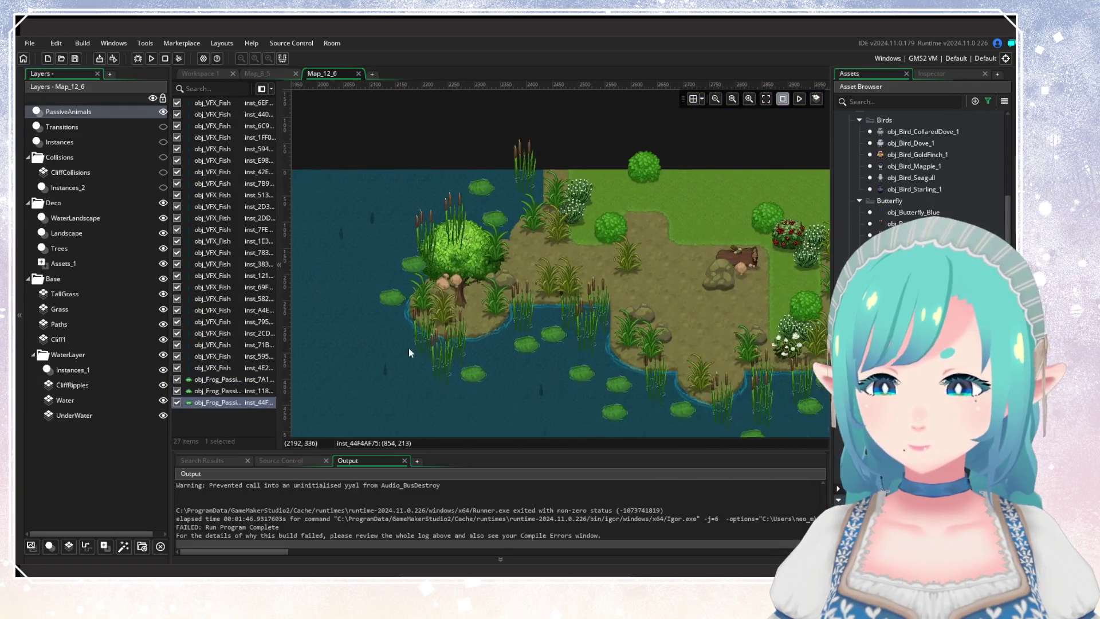
left_click(546, 288, "alt")
left_click(682, 344, "alt")
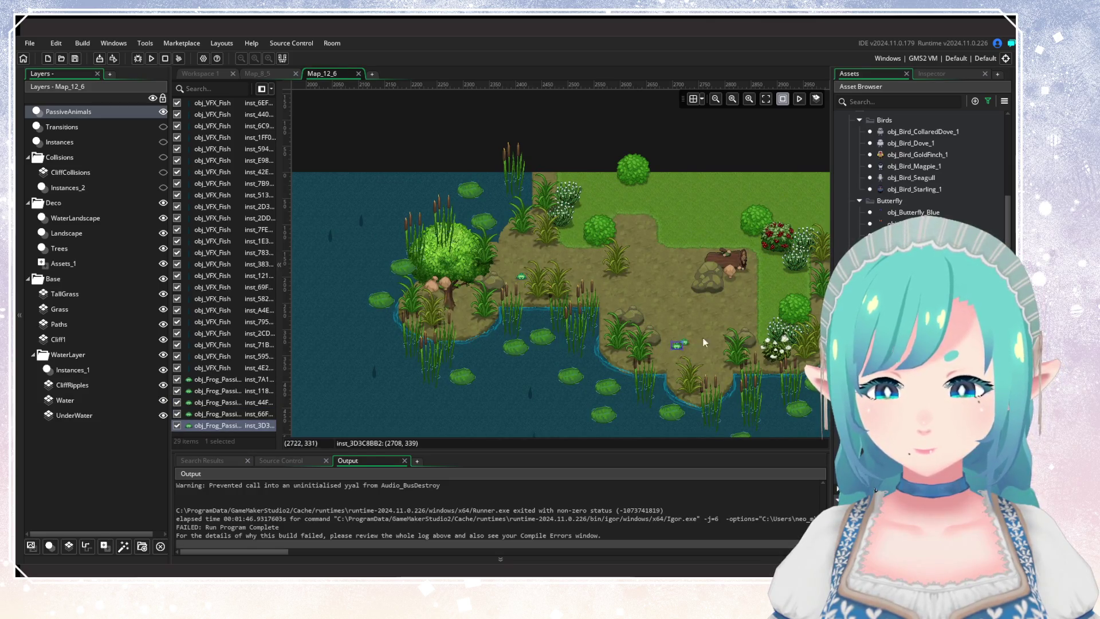
scroll(749, 328, "right", 6)
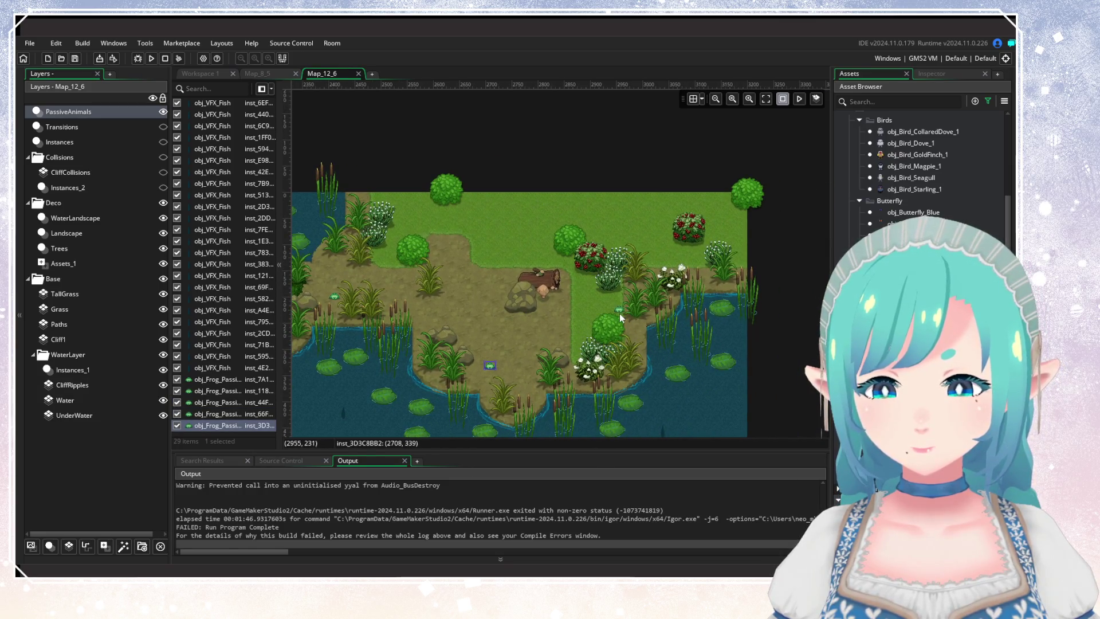
left_click(619, 309, "alt")
Step: Place four obj_VFX_Fish instances in the open water
scroll(690, 281, "down", 5)
scroll(690, 281, "down", 3)
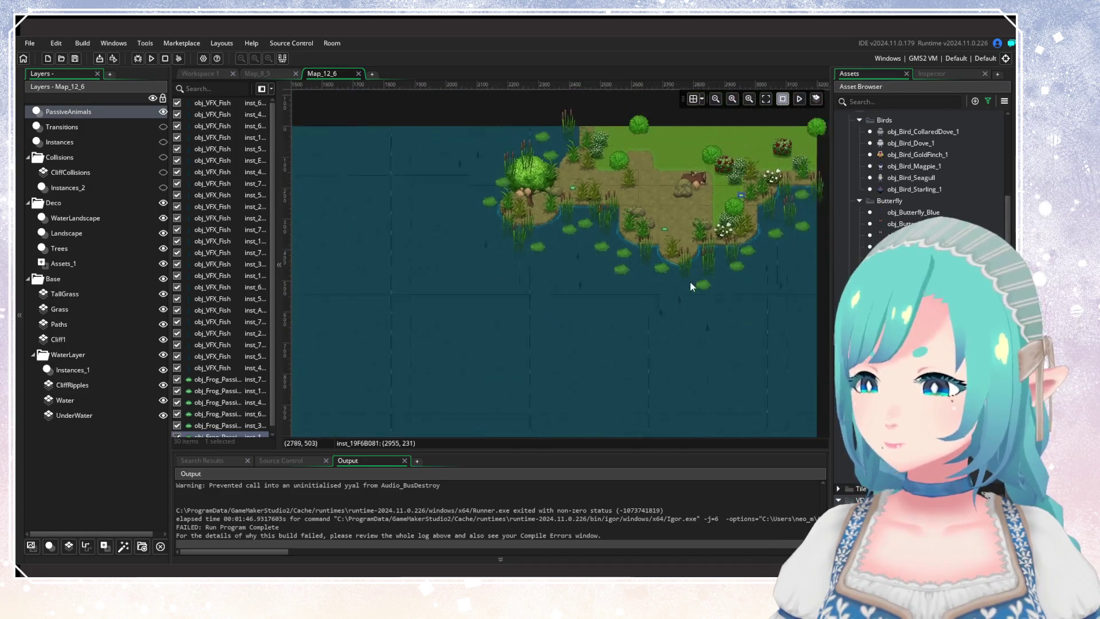
scroll(652, 271, "left", 8)
scroll(652, 271, "down", 3)
scroll(655, 282, "right", 3)
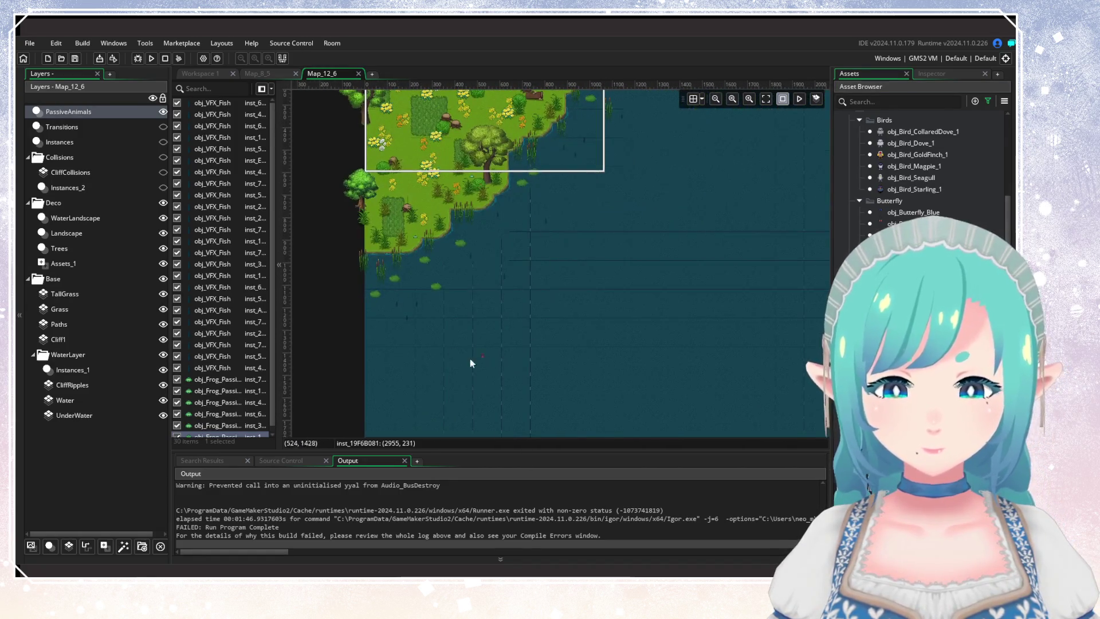
left_click(409, 346, "alt")
left_click(429, 356, "alt")
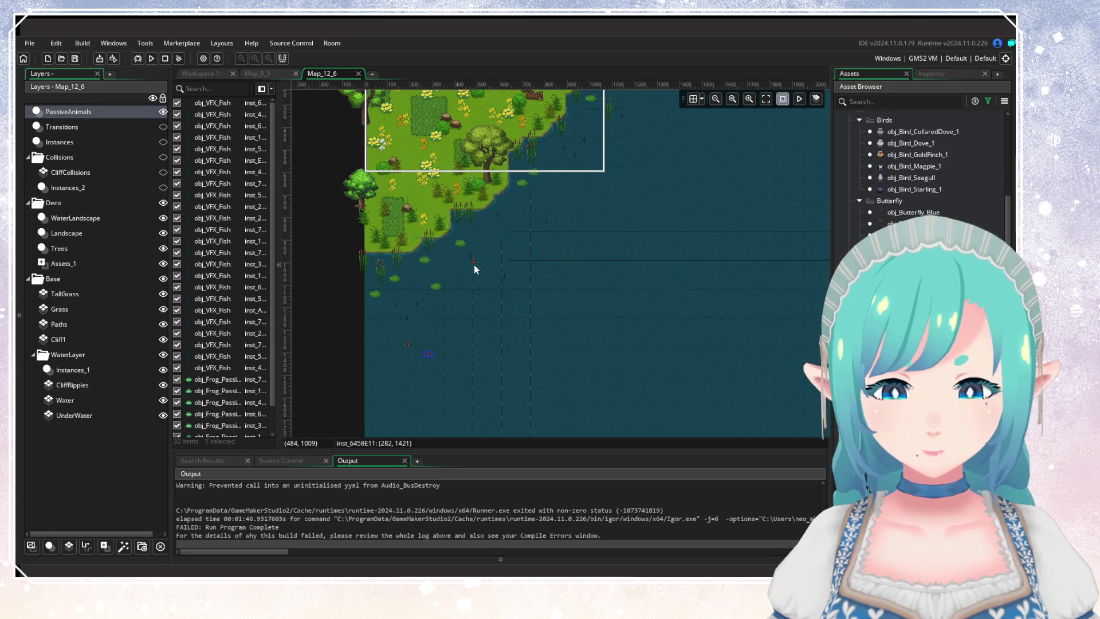
scroll(611, 260, "right", 5)
left_click(610, 261, "alt")
left_click(502, 287, "alt")
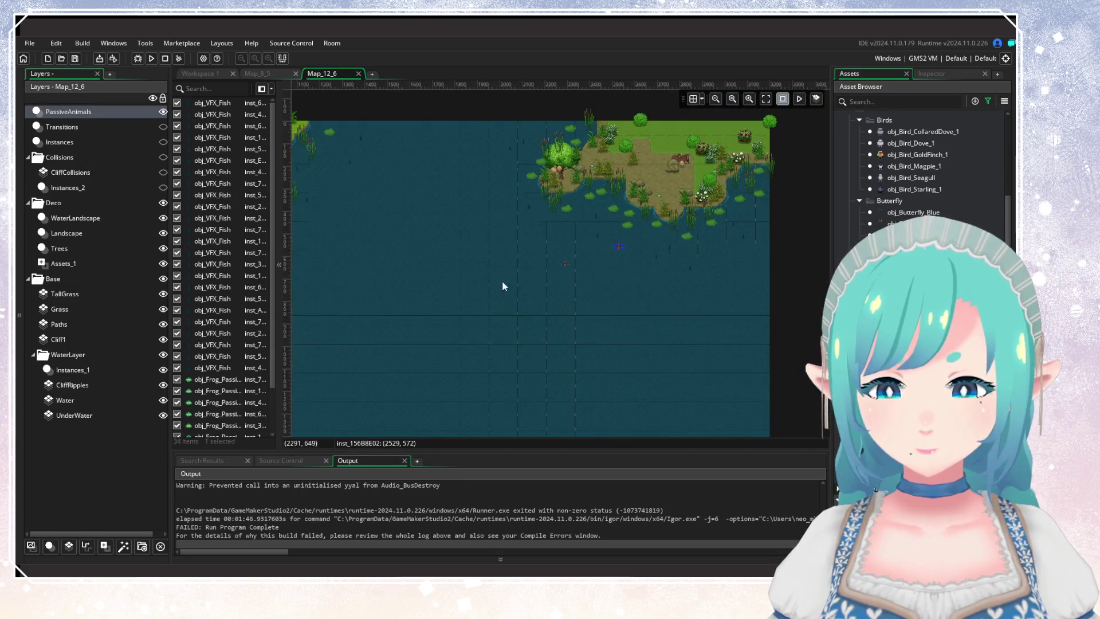
Step: Add four more fish near the shoreline and in the water off the island
scroll(748, 318, "left", 5)
scroll(749, 319, "up", 3)
left_click(580, 259, "alt")
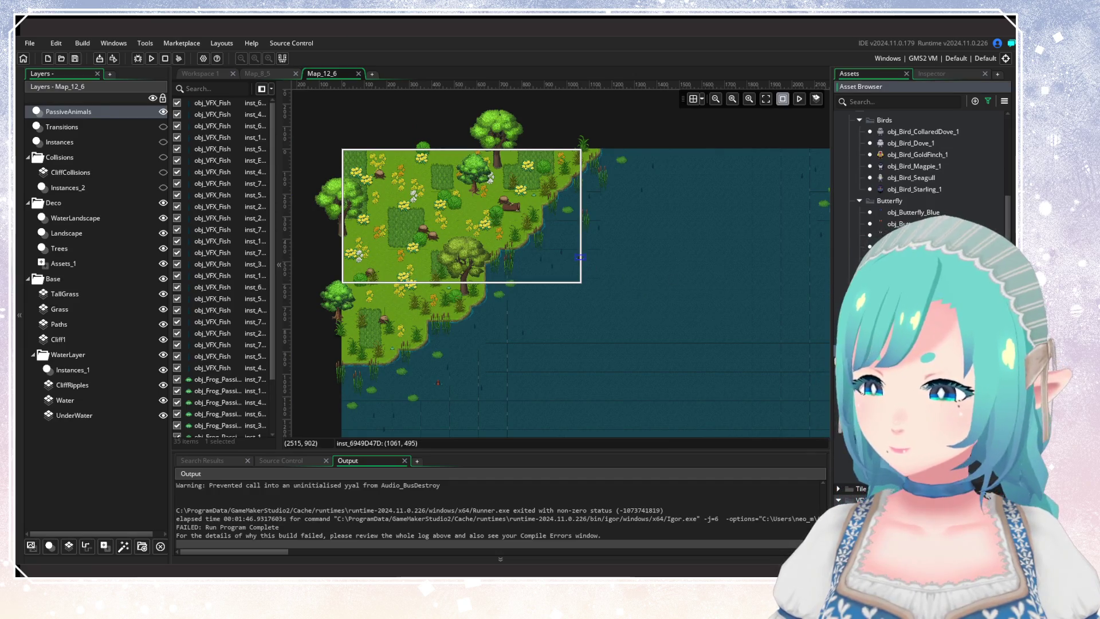
left_click(611, 263, "alt")
scroll(630, 187, "right", 5)
scroll(631, 187, "up", 1)
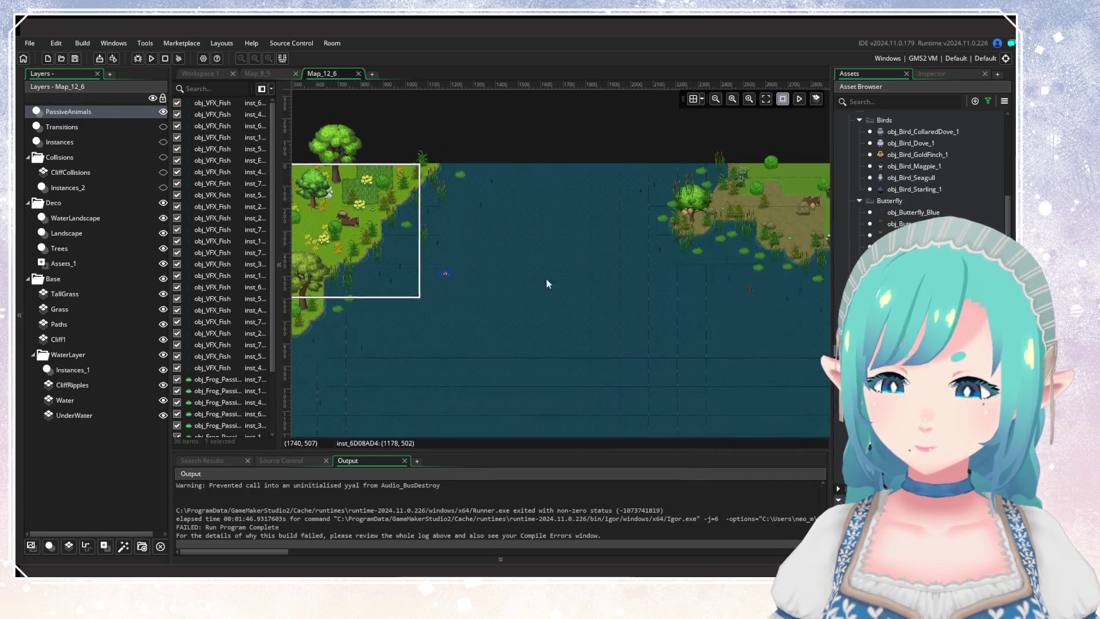
scroll(695, 320, "right", 5)
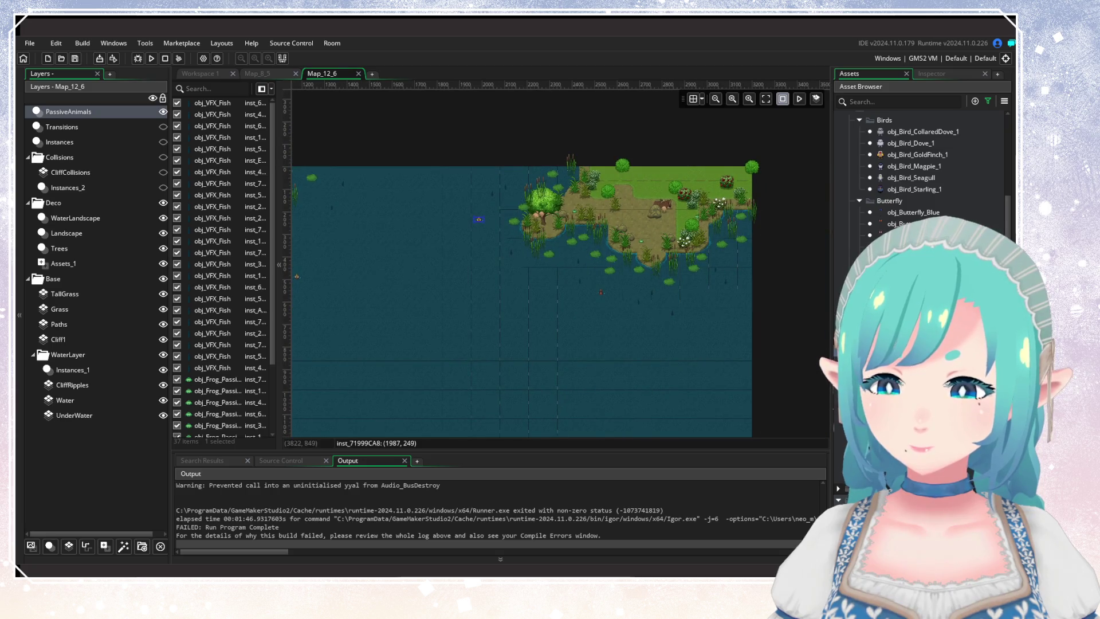
left_click(894, 360)
left_click(714, 314, "alt")
scroll(549, 342, "left", 20)
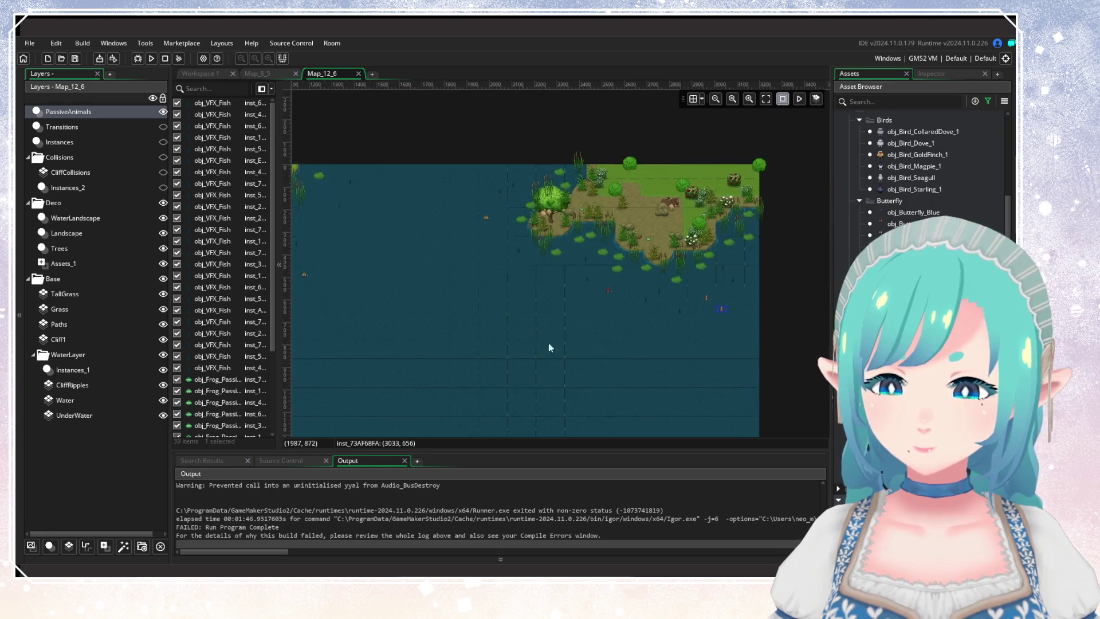
scroll(618, 308, "down", 3)
left_click(675, 266, "alt")
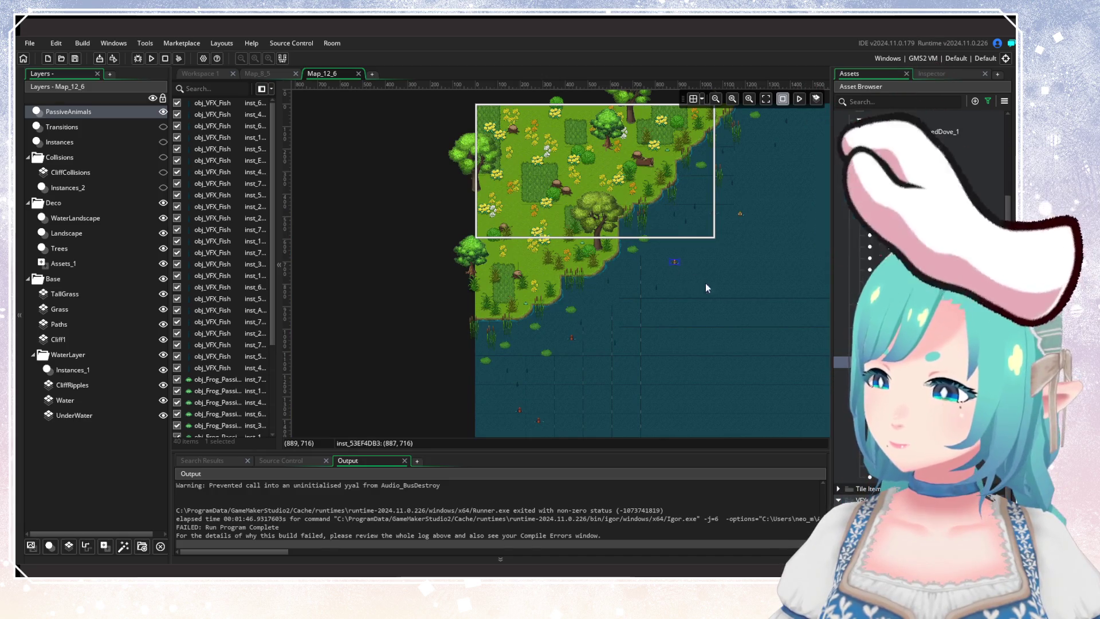
Step: Zoom into the camera frame and place a purple bird plus four more animals in the meadow
scroll(660, 326, "right", 3)
mouse_move(660, 326)
left_mouse_down()
mouse_move(653, 346)
mouse_move(561, 281)
mouse_move(539, 326)
mouse_move(502, 353)
left_mouse_up()
scroll(653, 346, "down", 2)
scroll(501, 353, "up", 2)
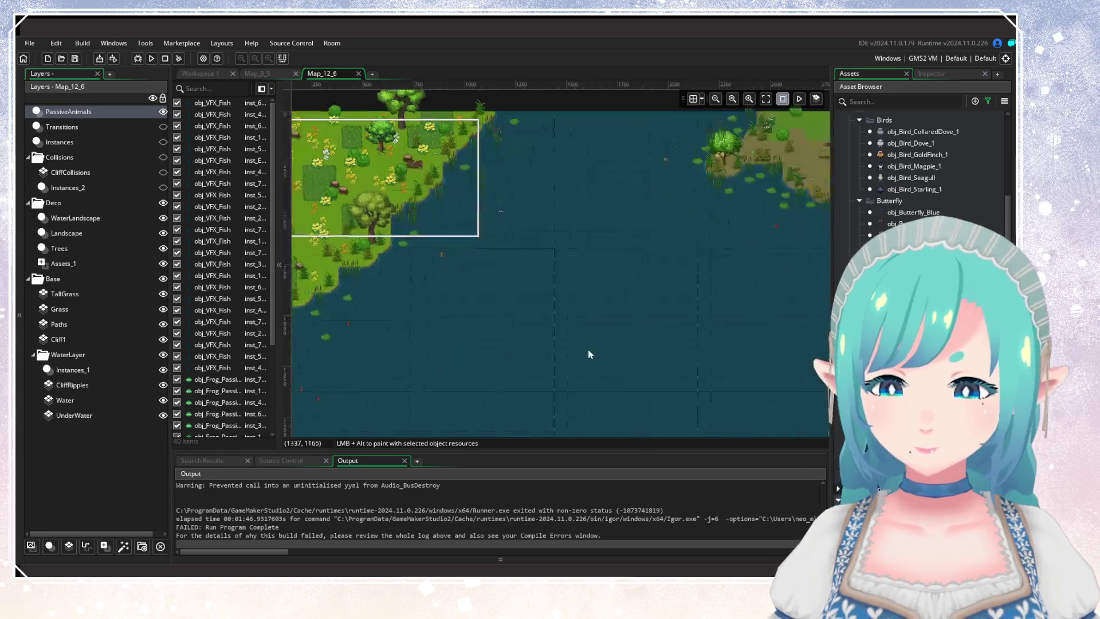
scroll(920, 257, "up", 2)
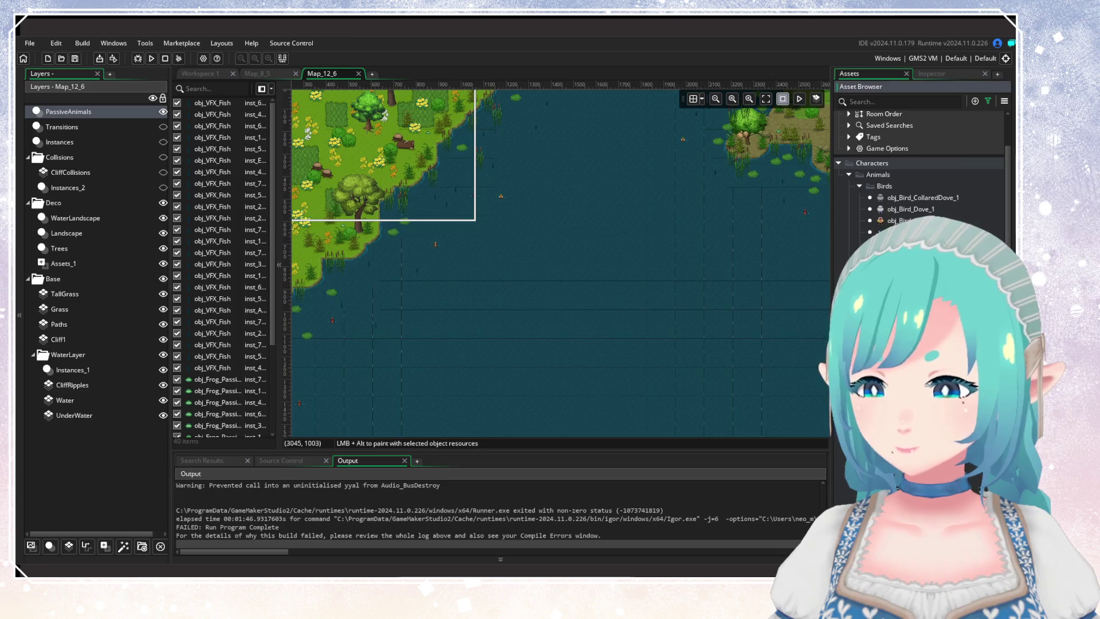
mouse_move(286, 261)
left_mouse_down()
mouse_move(514, 294)
mouse_move(465, 372)
left_mouse_up()
scroll(515, 295, "up", 1)
scroll(515, 294, "up", 1)
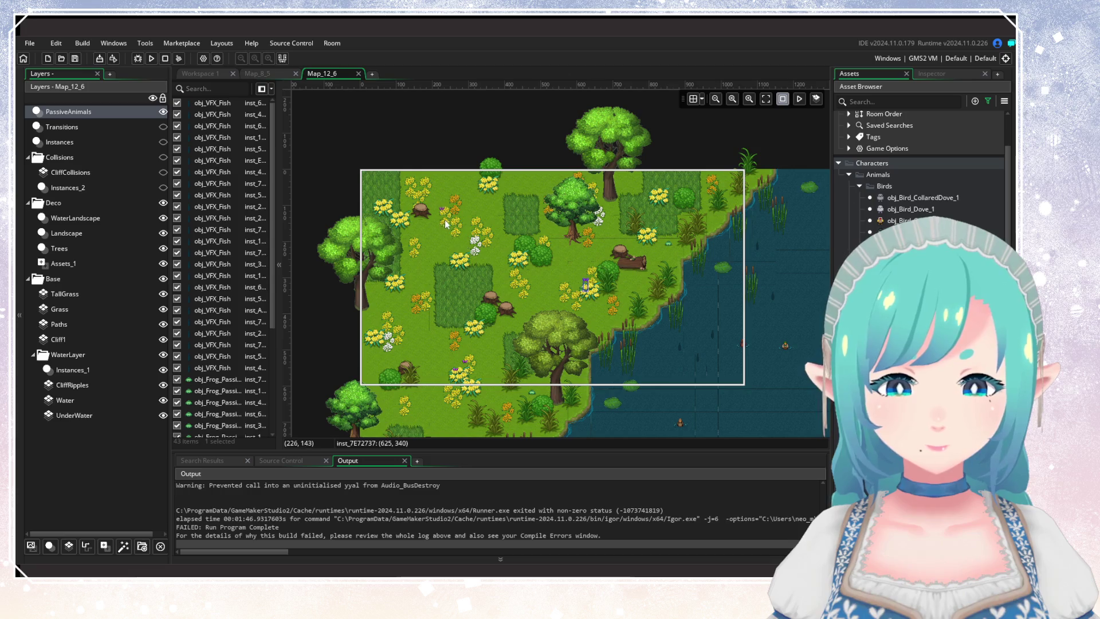
left_click_drag(444, 219, 478, 222)
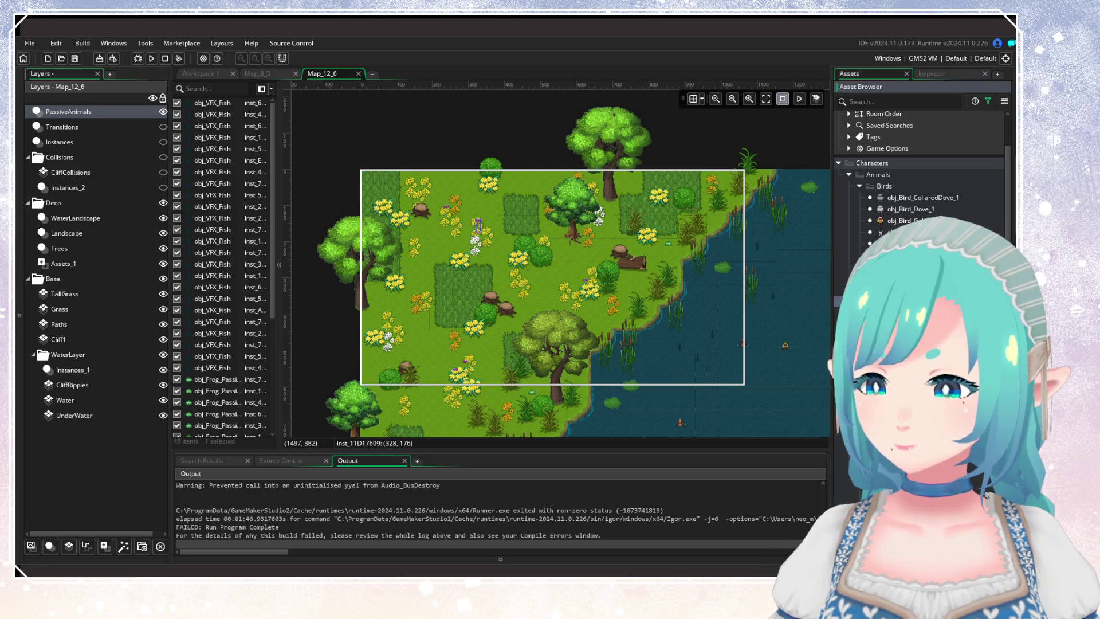
left_click(597, 301, "alt")
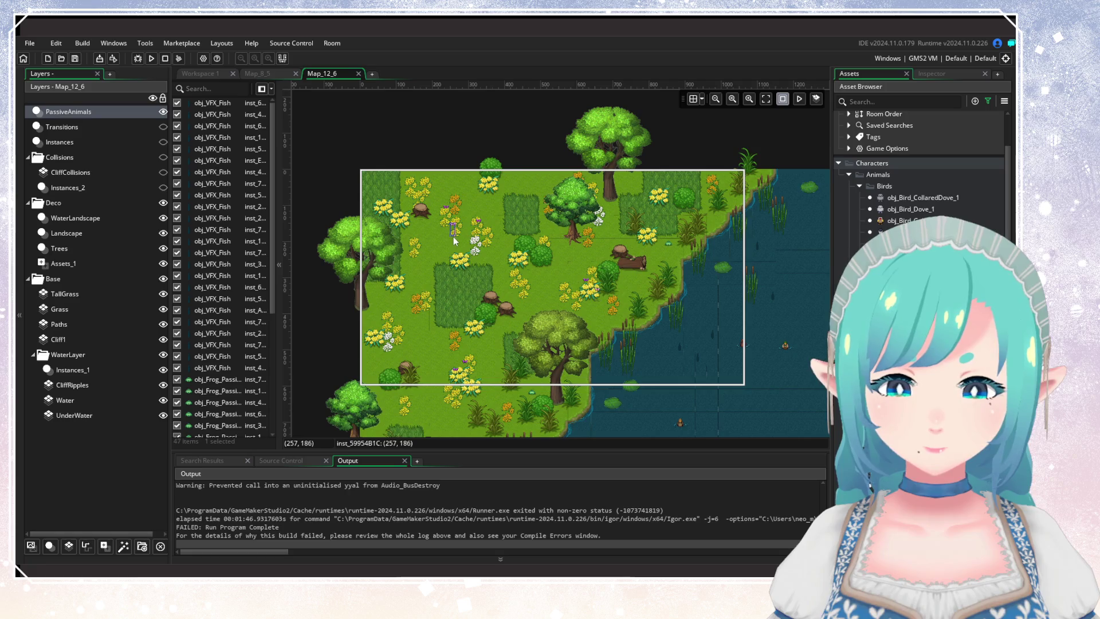
left_click(436, 393, "alt")
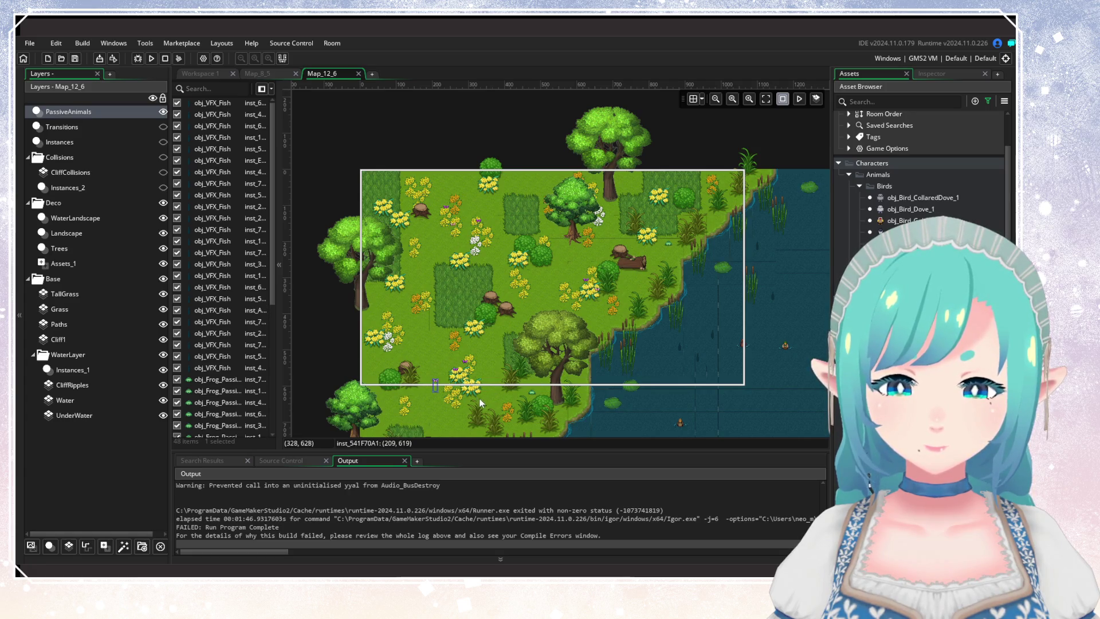
left_click_drag(479, 398, 496, 339)
left_click(496, 339, "alt")
left_click(408, 247, "alt")
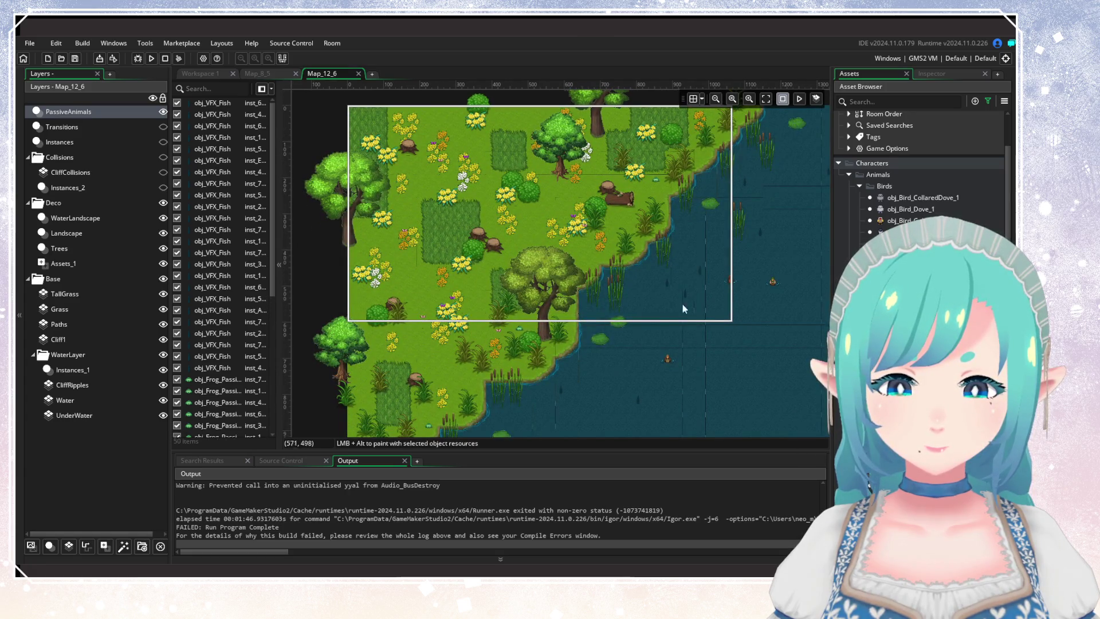
Step: Paint several more small animals across the meadow
scroll(476, 314, "down", 3)
scroll(733, 266, "up", 2)
mouse_move(744, 369)
left_mouse_down()
mouse_move(610, 241)
mouse_move(717, 356)
mouse_move(658, 229)
mouse_move(719, 314)
mouse_move(637, 310)
left_mouse_up()
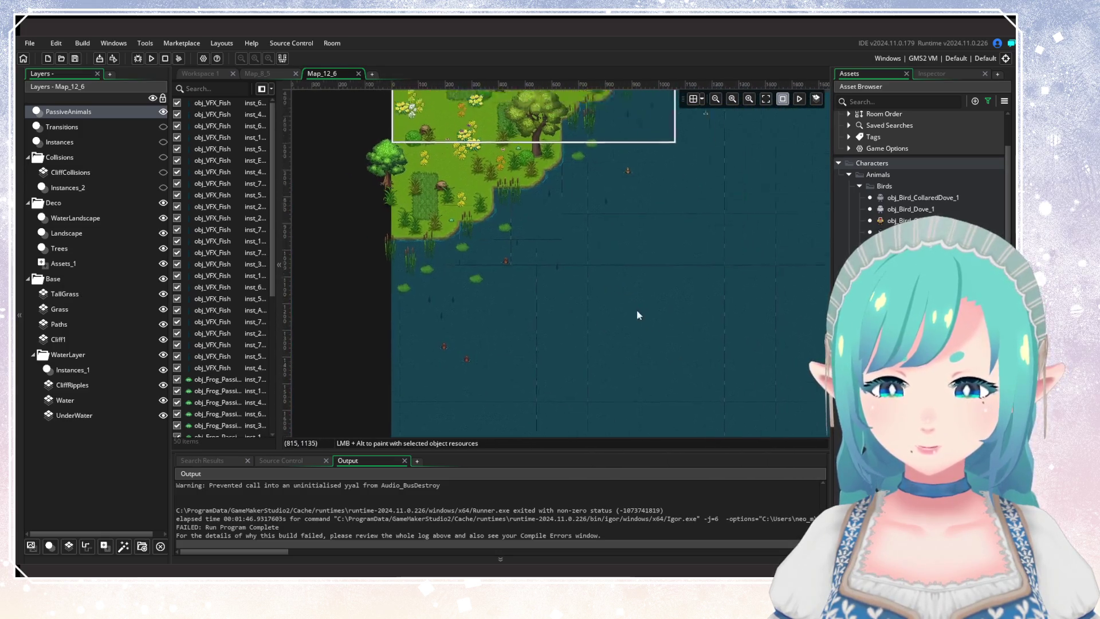
scroll(637, 315, "up", 3)
left_click_drag(440, 285, 376, 298)
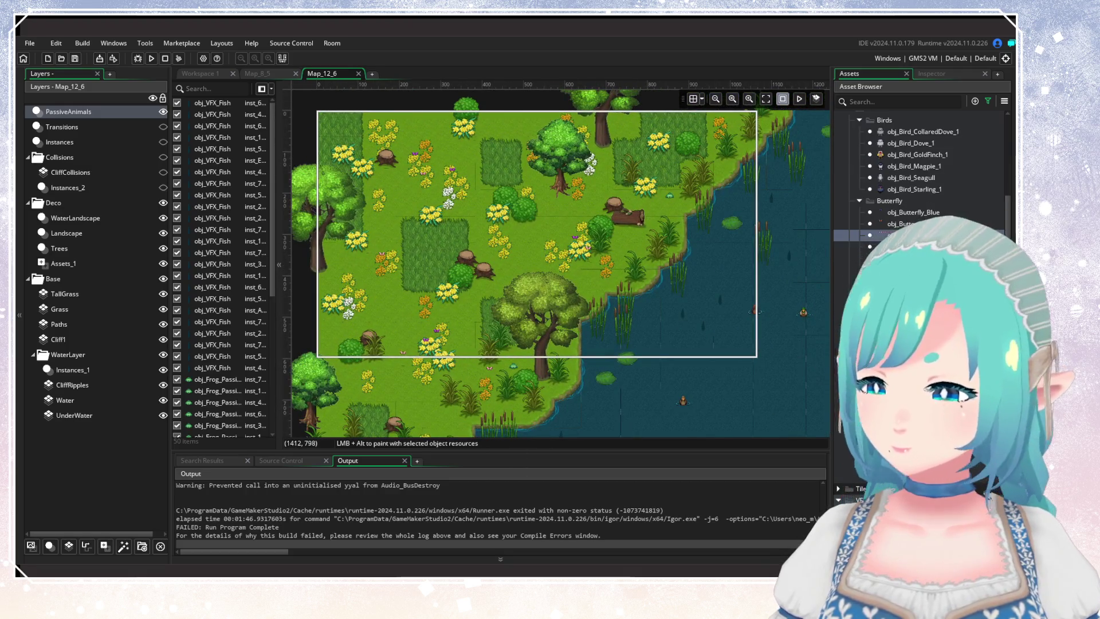
left_click_drag(555, 198, 551, 198)
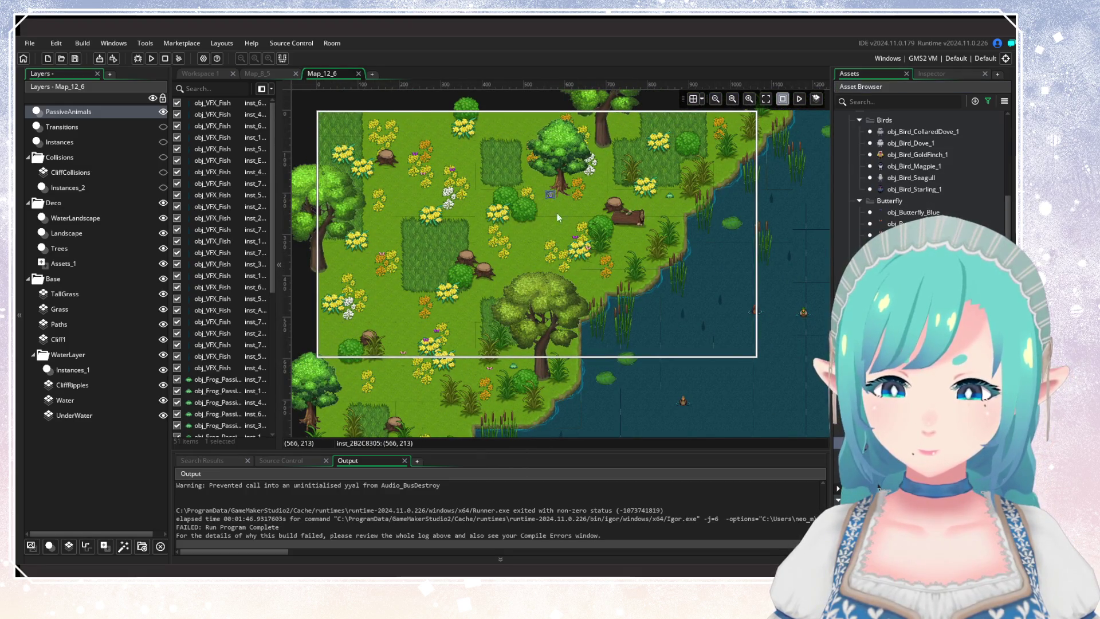
scroll(905, 210, "up", 2)
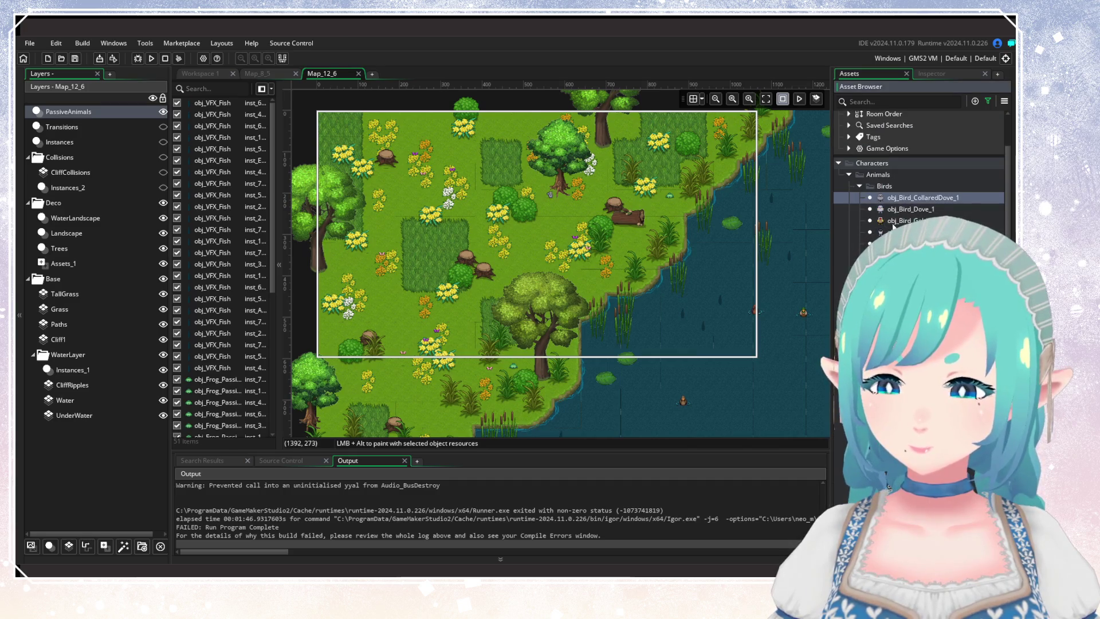
left_click_drag(375, 318, 387, 331)
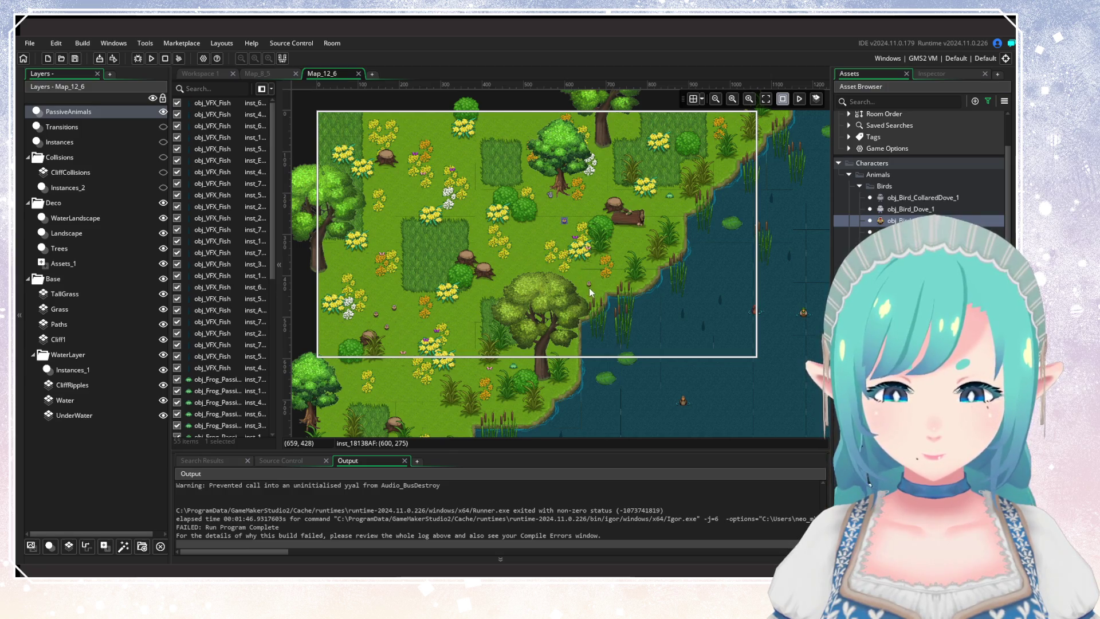
left_click(589, 288)
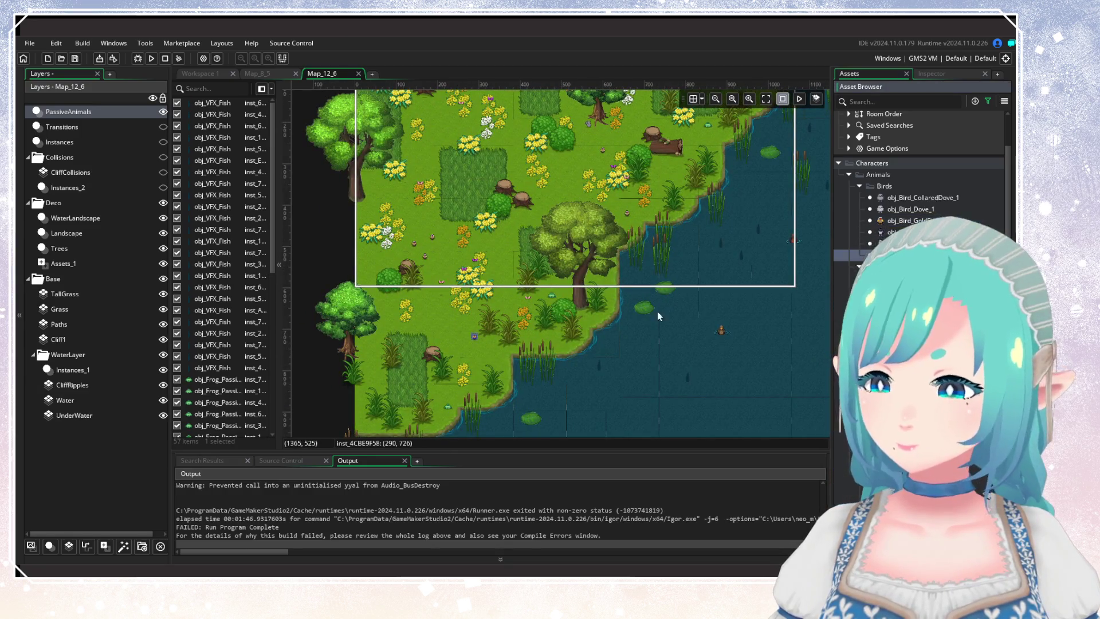
left_click(463, 348)
scroll(452, 236, "up", 3)
left_click(463, 207)
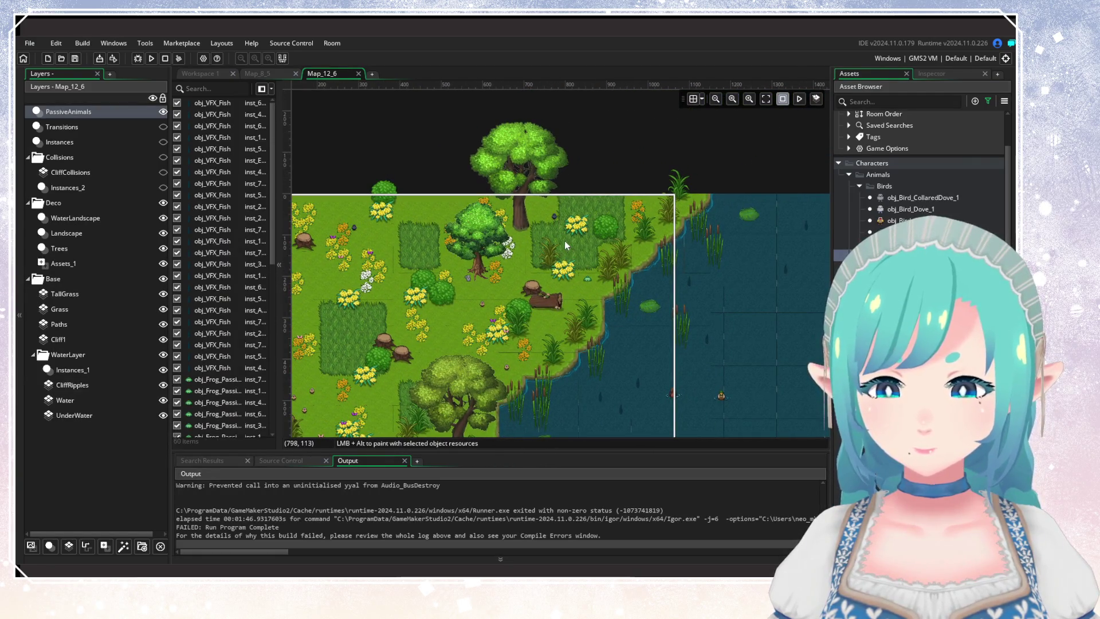
Step: Scatter five butterflies across the island, one on the red bush
scroll(565, 240, "right", 10)
scroll(532, 346, "left", 2)
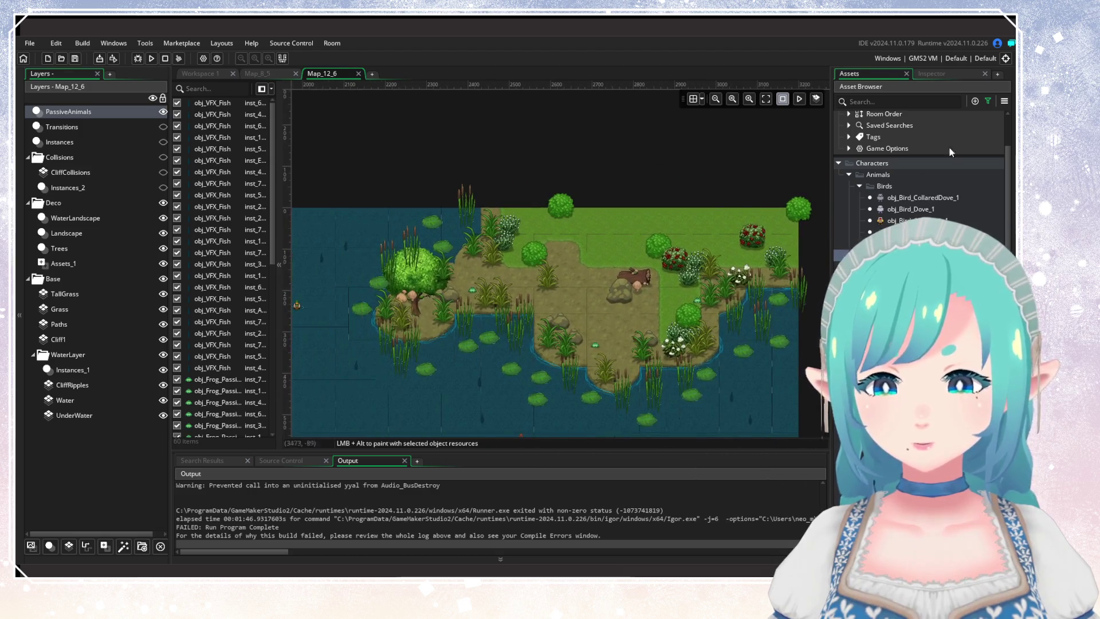
left_click(988, 102)
scroll(868, 172, "down", 3)
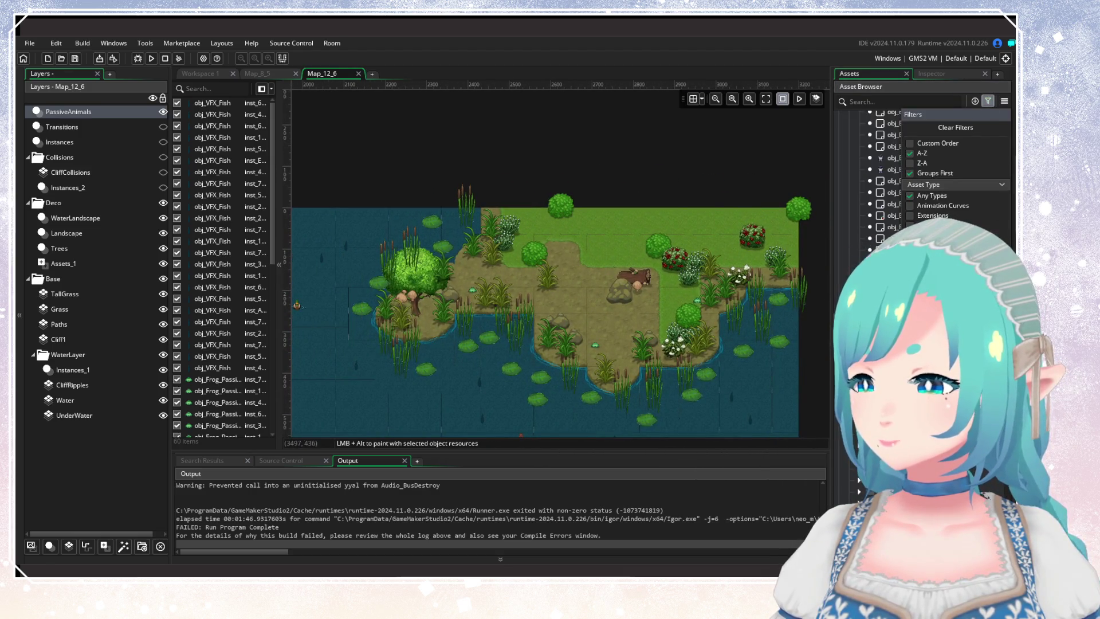
key("Escape")
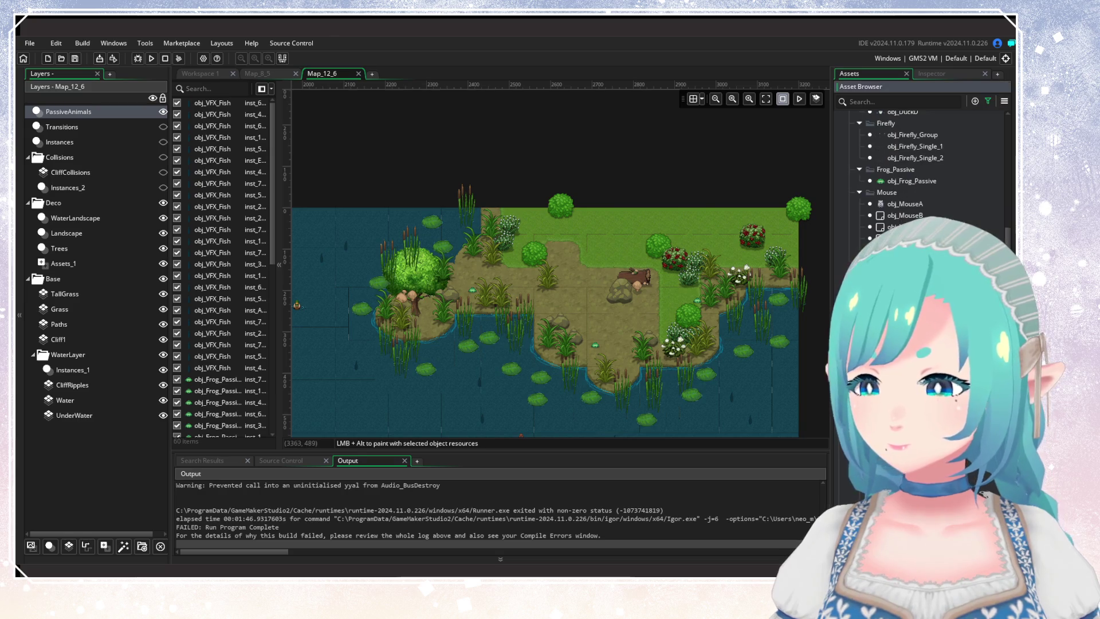
scroll(916, 172, "up", 5)
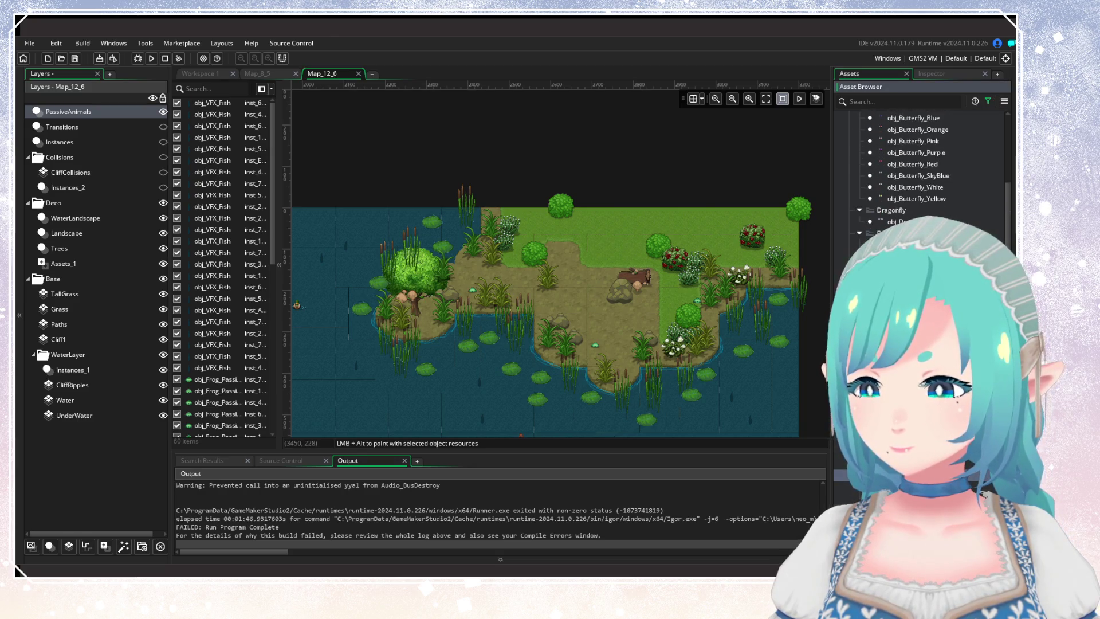
scroll(916, 166, "up", 3)
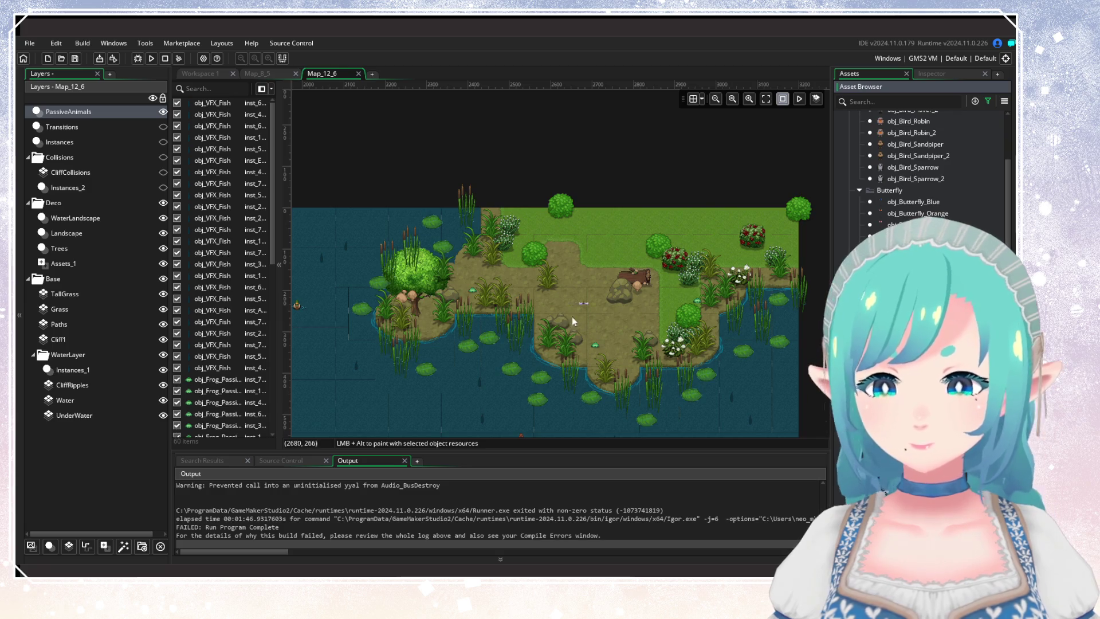
left_click(503, 280, "alt")
left_click(641, 346, "alt")
left_click(627, 335, "alt")
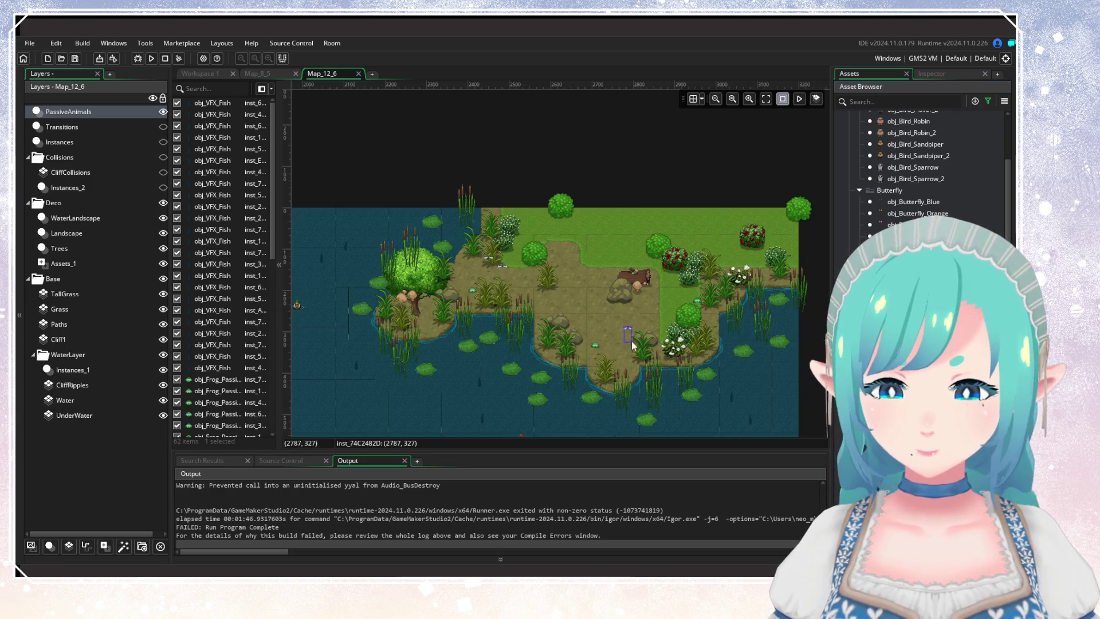
left_click(668, 293, "alt")
scroll(917, 183, "up", 2)
scroll(917, 166, "up", 2)
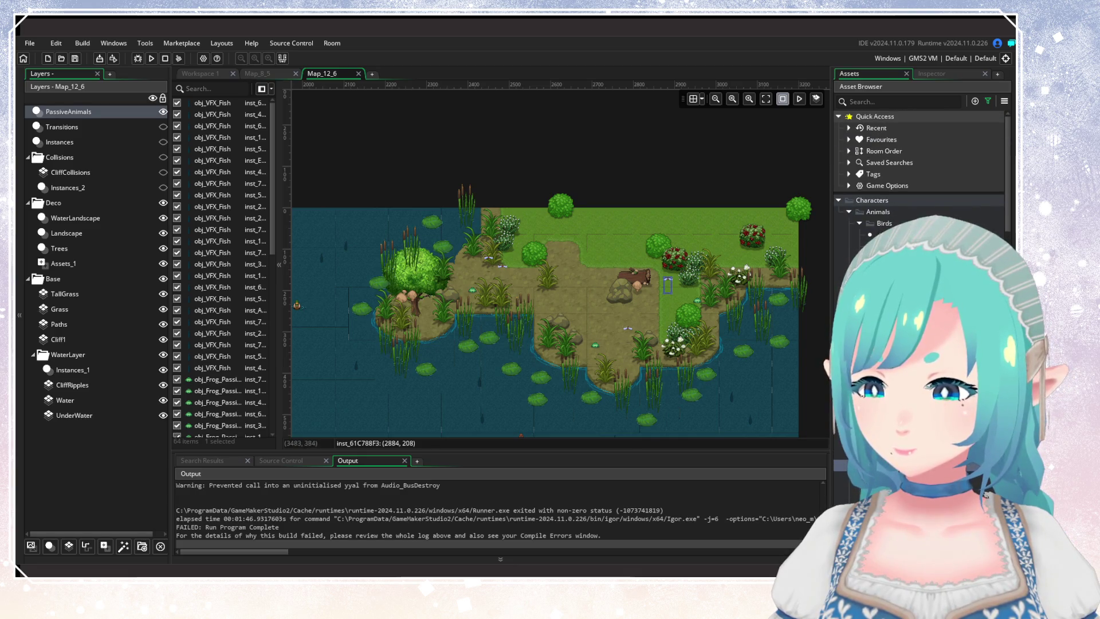
left_click(744, 249, "alt")
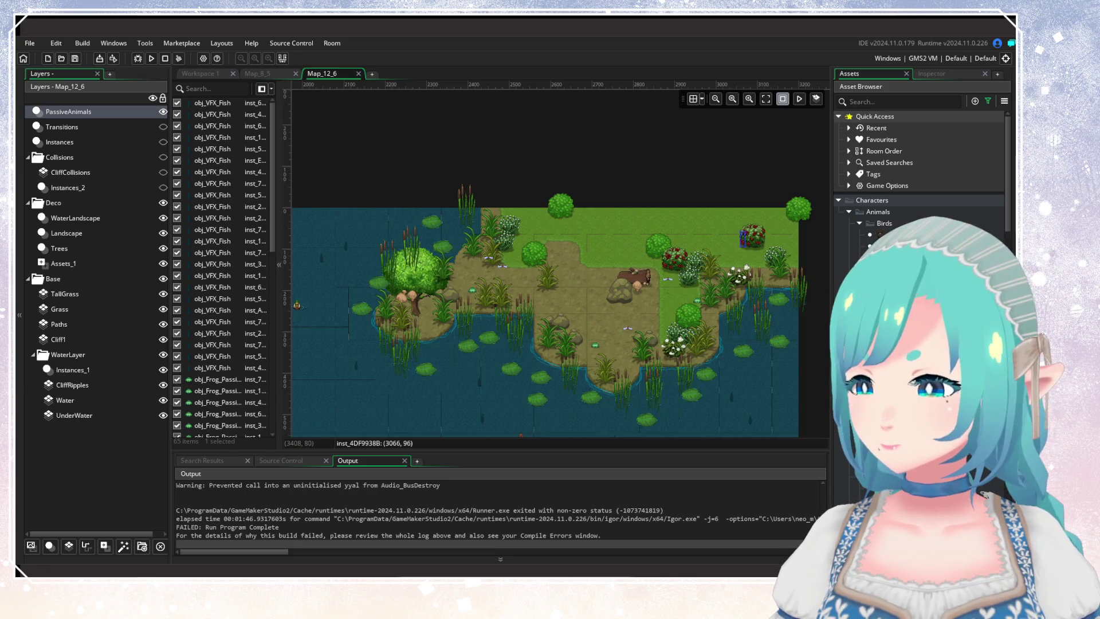
Step: Drag a bird from the Asset Browser onto the island and pick another animal
mouse_move(874, 247)
left_mouse_down()
mouse_move(819, 275)
mouse_move(655, 309)
mouse_move(652, 295)
mouse_move(589, 252)
mouse_move(576, 280)
mouse_move(594, 281)
left_mouse_up()
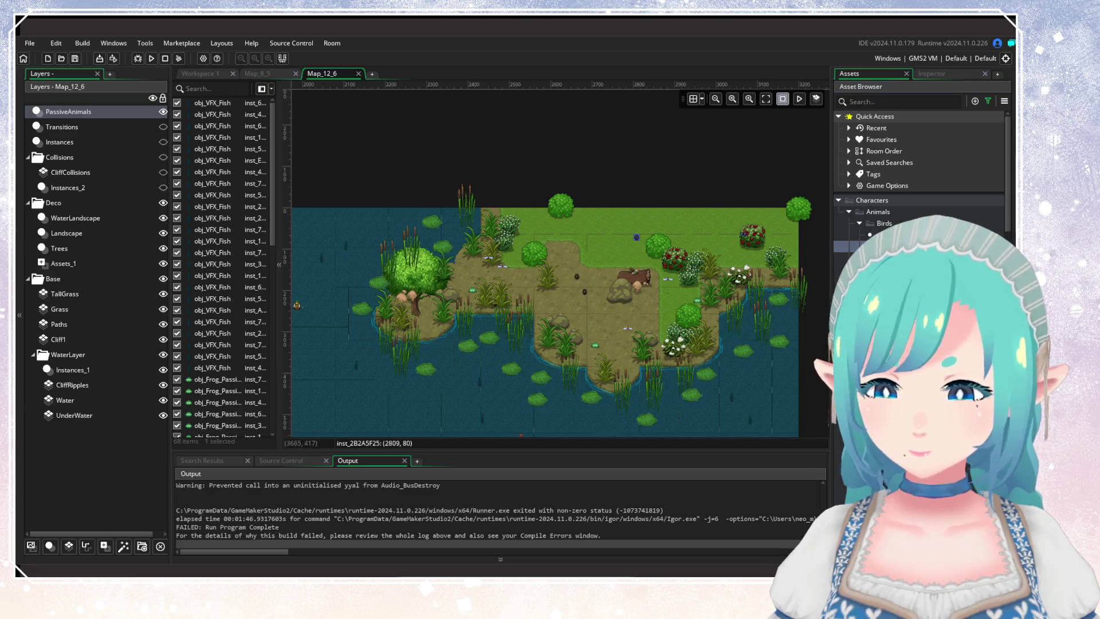
scroll(634, 339, "down", 1)
left_click(882, 292)
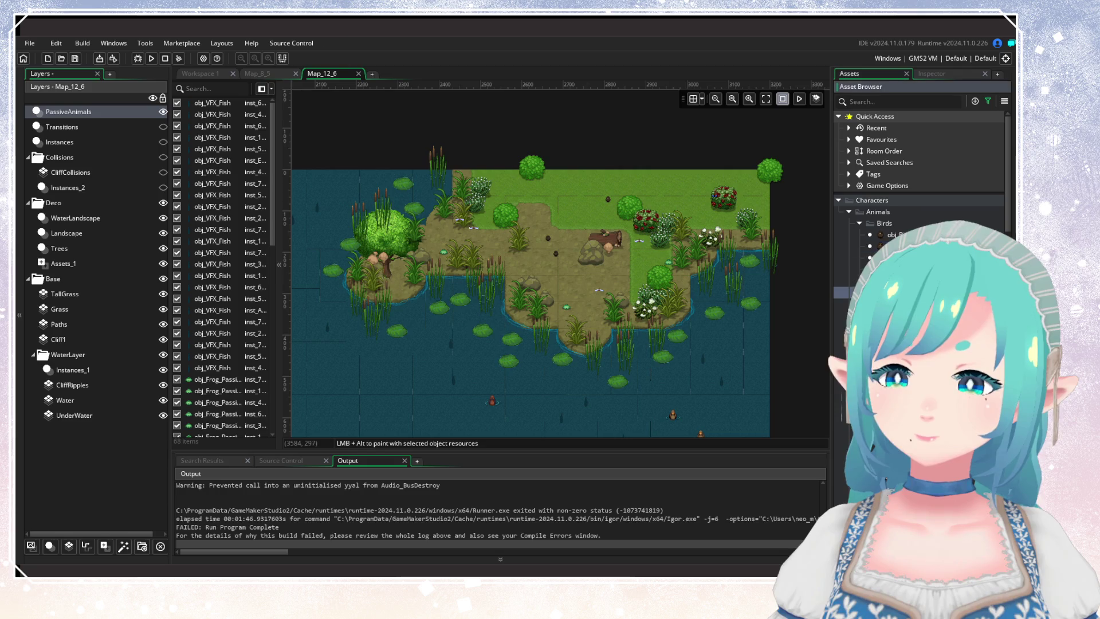
Step: Place one more animal, then bring the water along the western shore into view
left_click(641, 275)
scroll(676, 269, "down", 5)
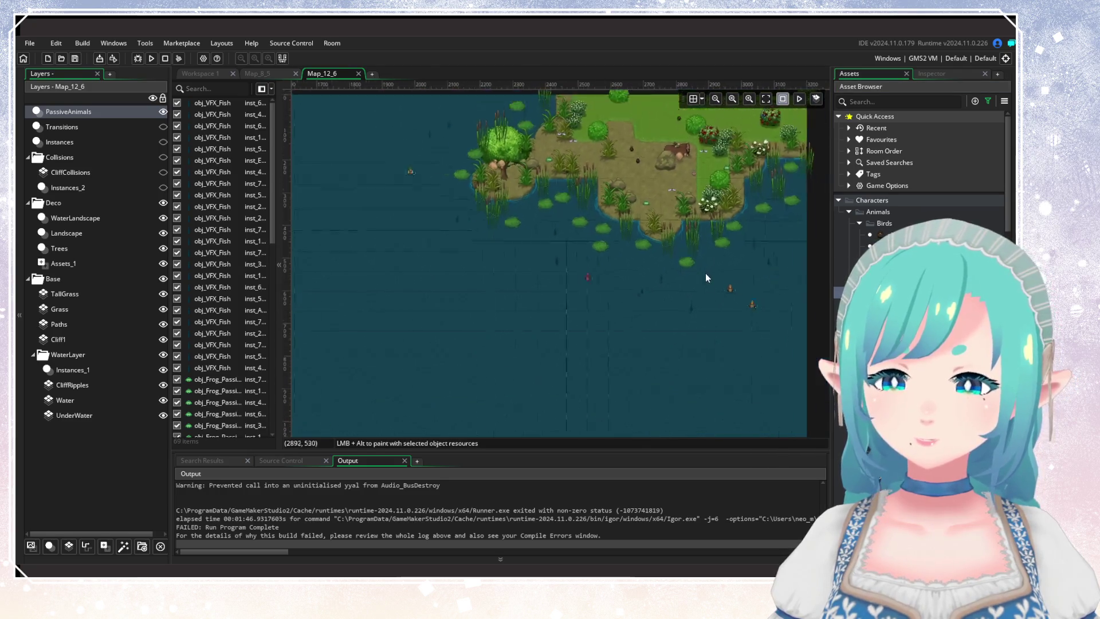
scroll(783, 383, "up", 3)
scroll(917, 344, "down", 5)
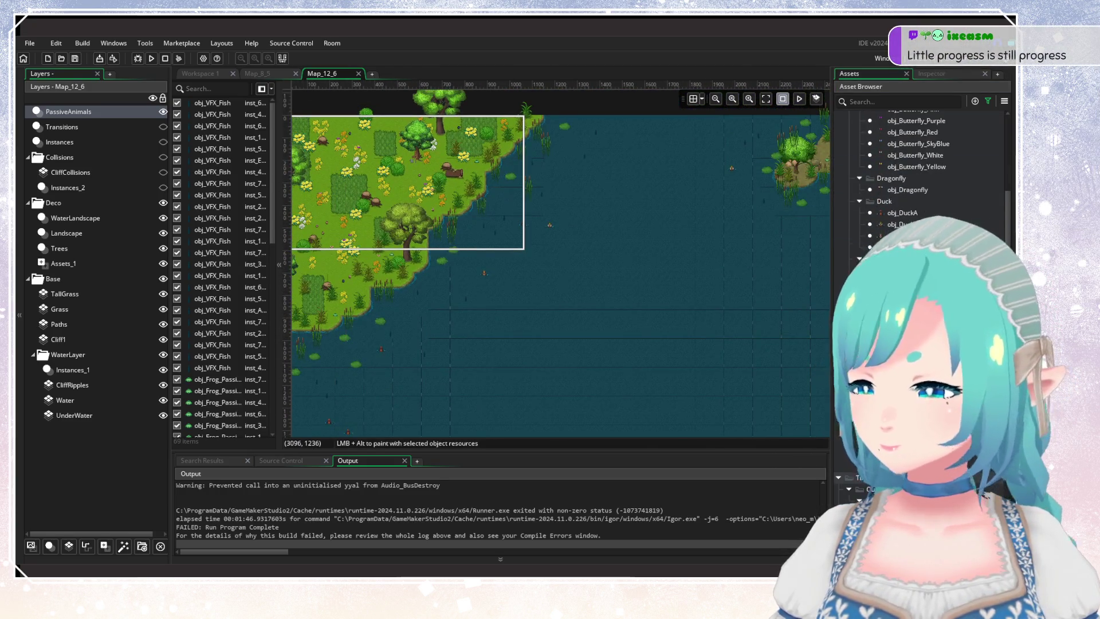
left_click_drag(637, 365, 619, 375)
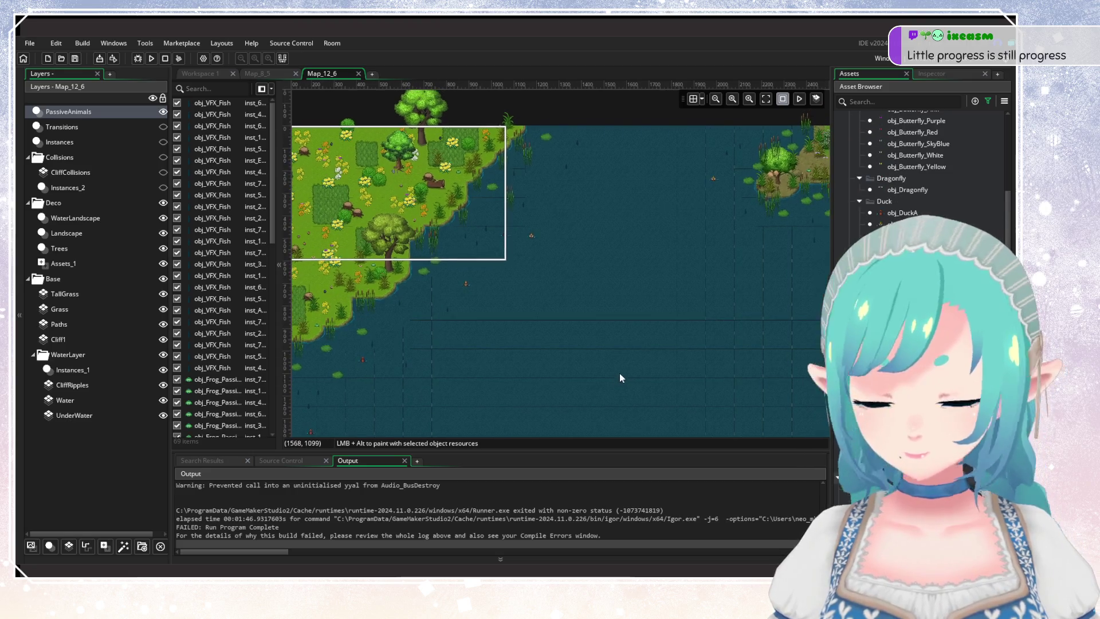
scroll(421, 269, "up", 1)
left_click_drag(628, 319, 411, 322)
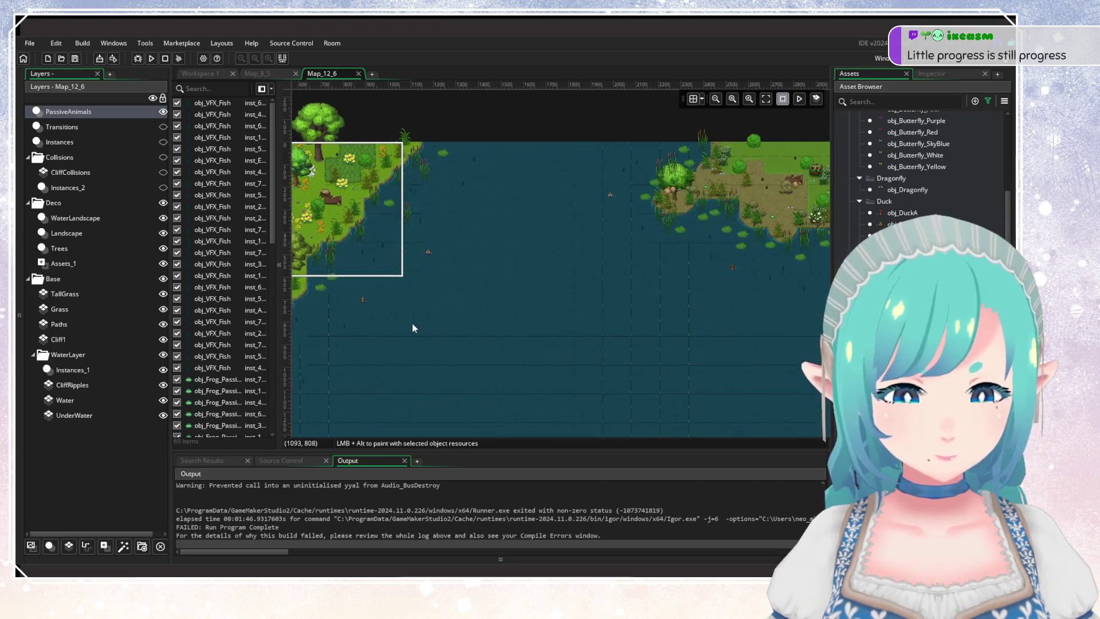
scroll(575, 317, "down", 1)
left_click_drag(575, 317, 598, 322)
scroll(459, 312, "up", 1)
scroll(507, 363, "up", 1)
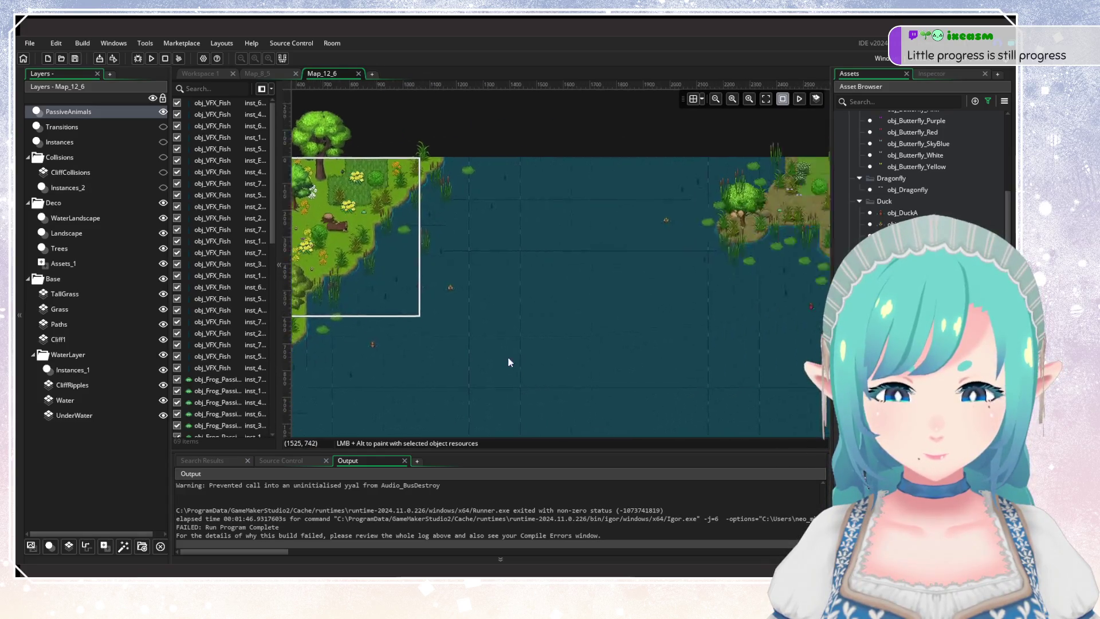
mouse_move(507, 363)
left_mouse_down()
mouse_move(431, 366)
mouse_move(697, 312)
left_mouse_up()
scroll(577, 294, "up", 1)
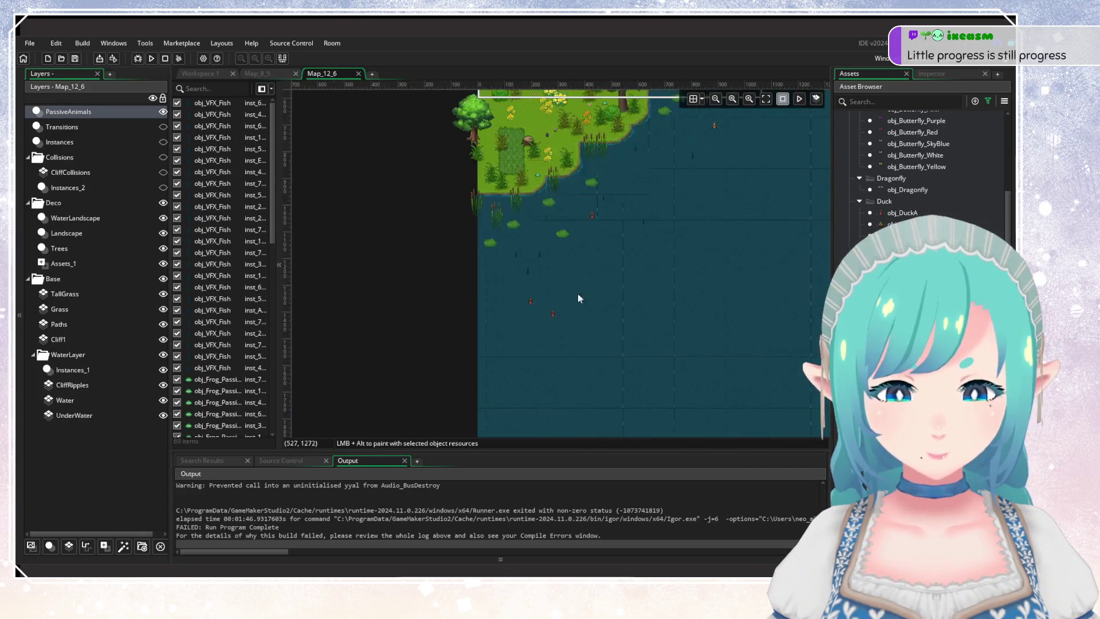
scroll(532, 253, "up", 1)
Step: Check the size variables of two fish in the water without changing them
double_click(528, 243)
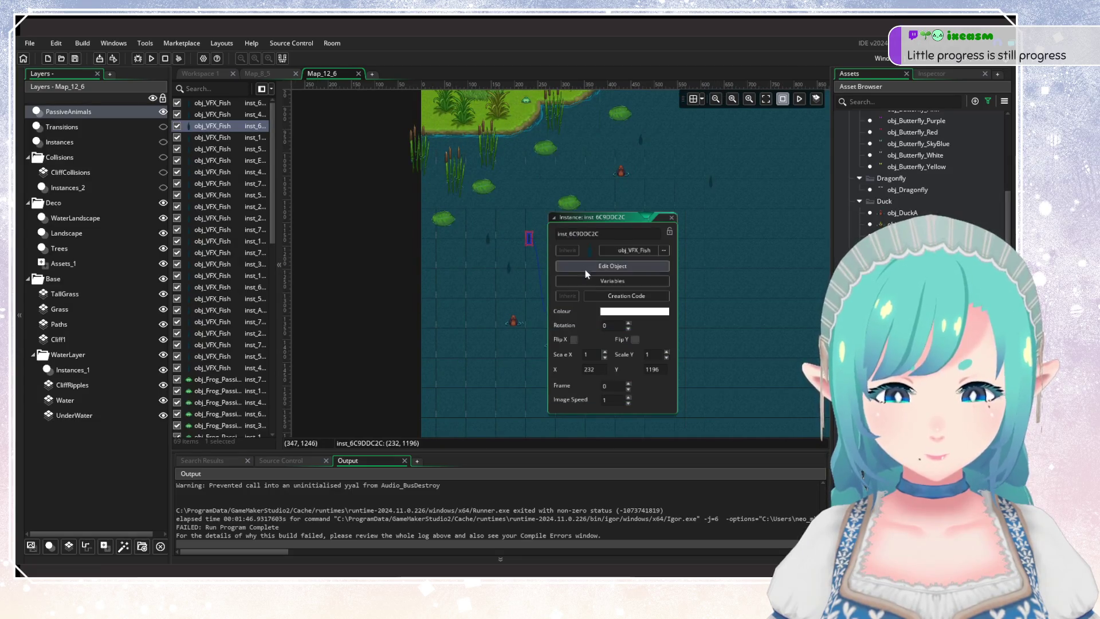
left_click(612, 280)
mouse_move(577, 327)
left_mouse_down()
mouse_move(761, 335)
mouse_move(667, 345)
mouse_move(607, 334)
mouse_move(741, 303)
mouse_move(834, 247)
left_mouse_up()
left_click(822, 259)
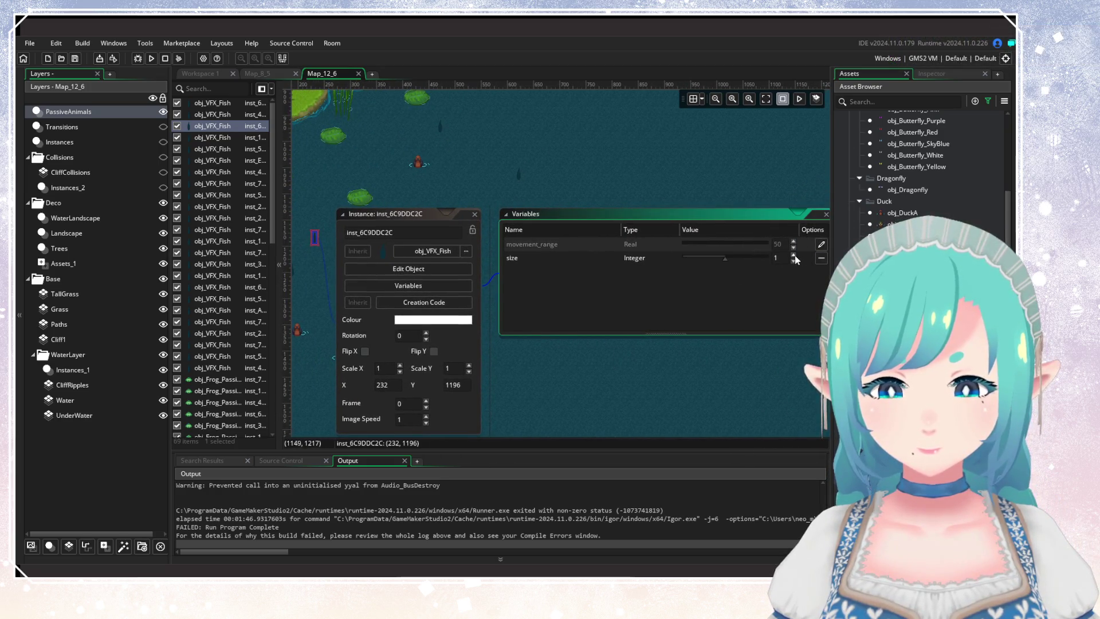
left_click(475, 214)
left_click_drag(495, 155, 576, 234)
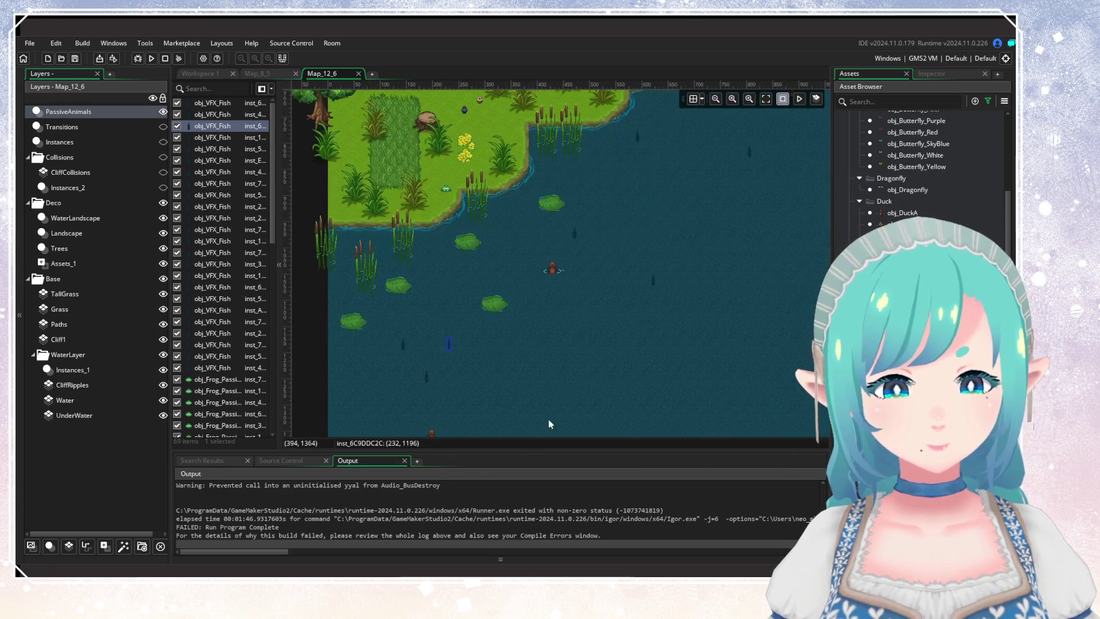
double_click(575, 236)
left_click(659, 281)
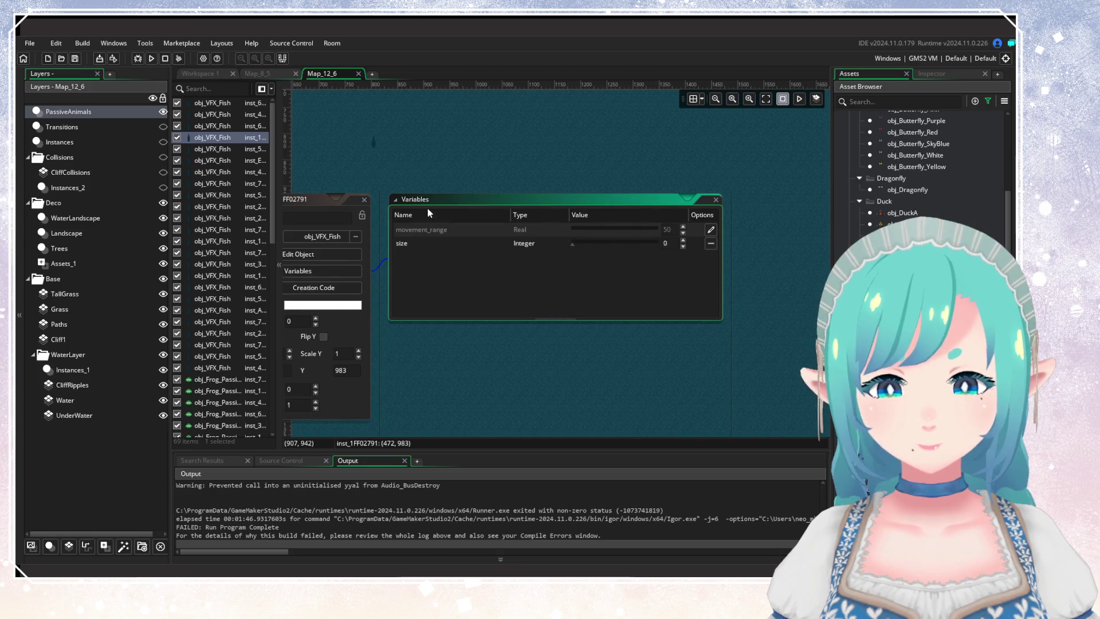
left_click(364, 200)
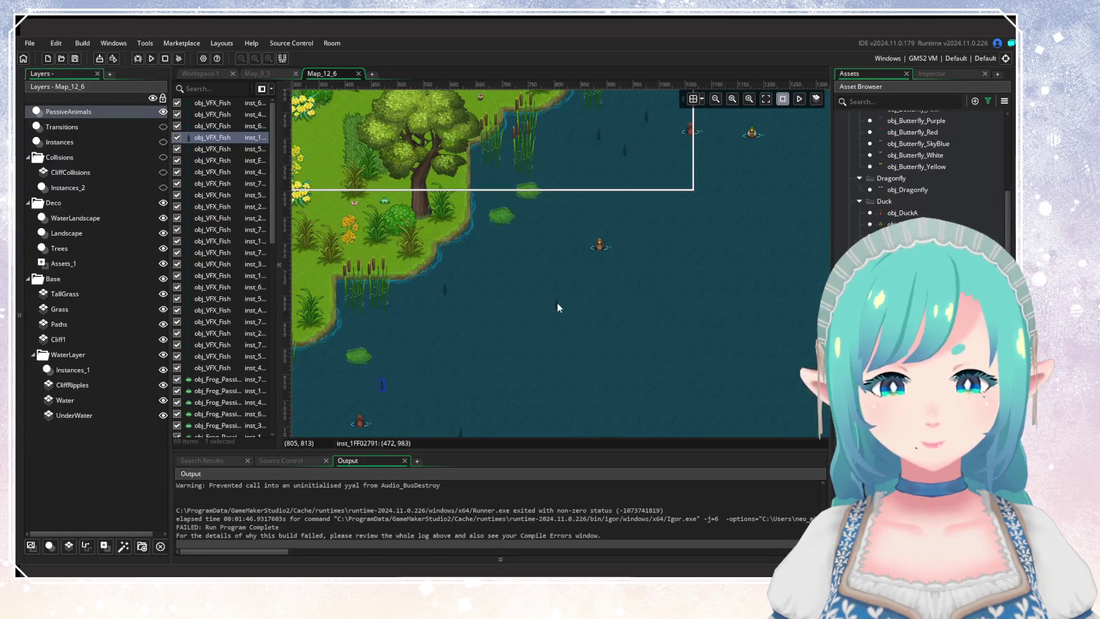
Step: Inspect the movement_range and size variables of two more fish, including inst_7B9BF559
double_click(557, 302)
left_click(651, 352)
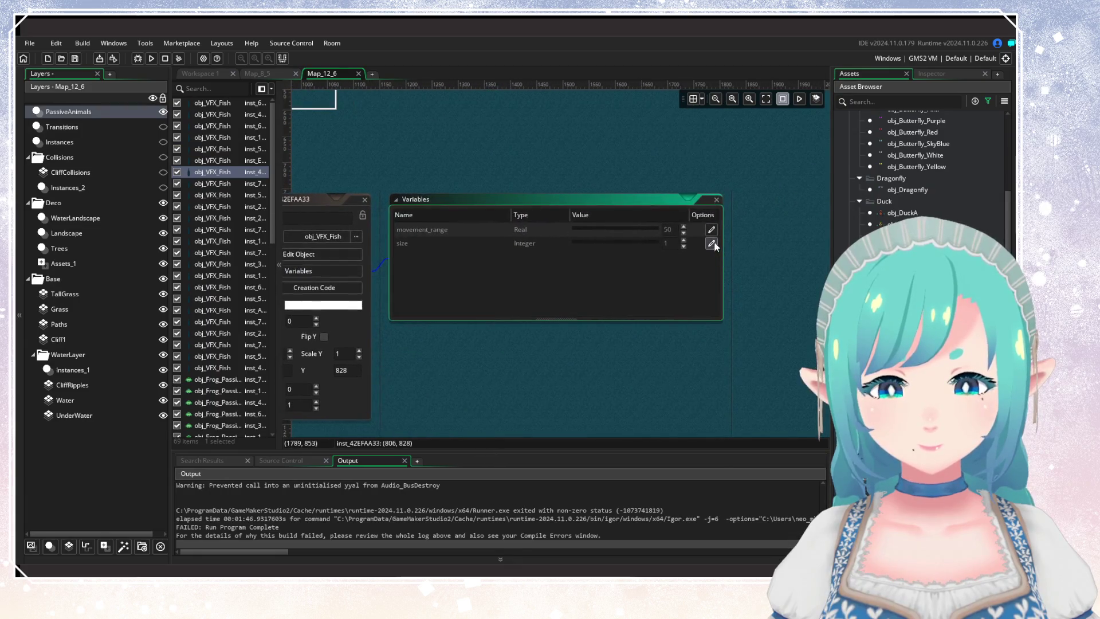
left_click(365, 198)
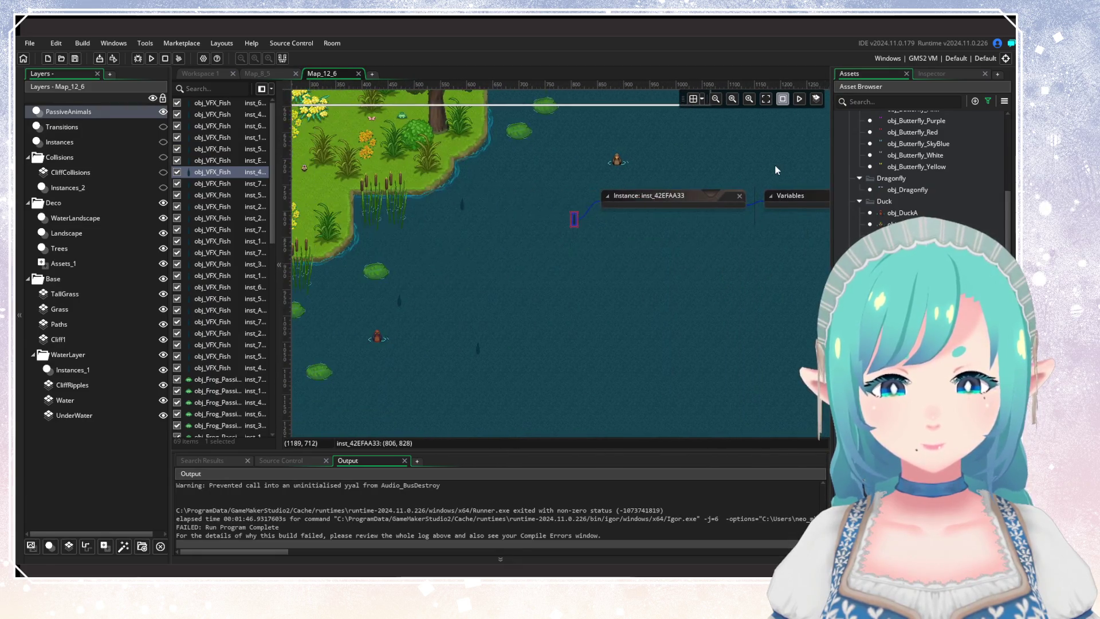
double_click(662, 244)
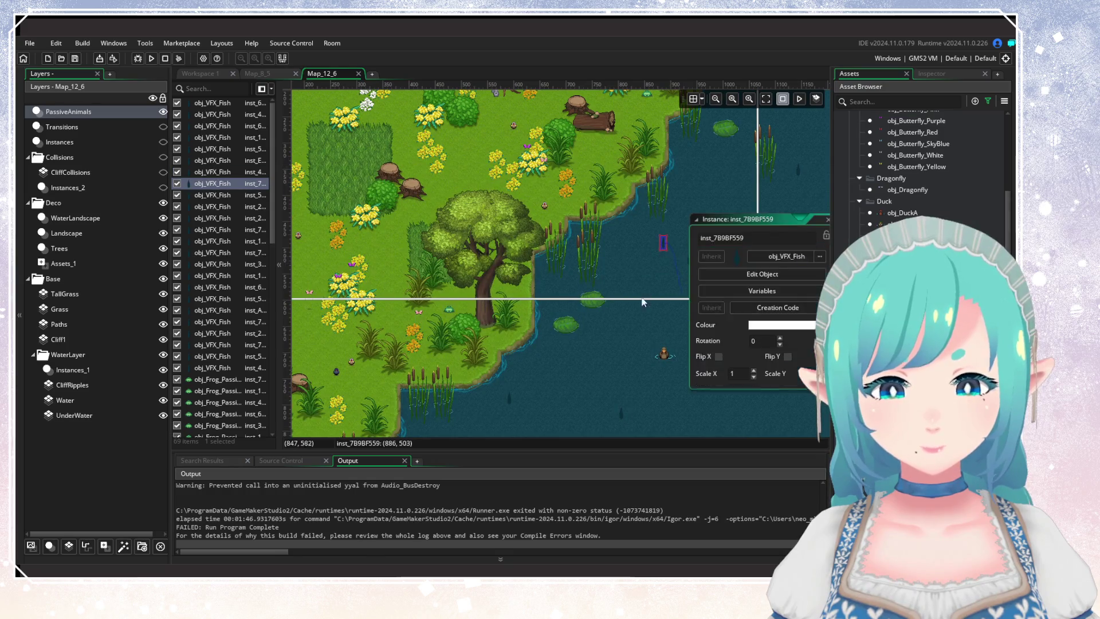
left_click(554, 306)
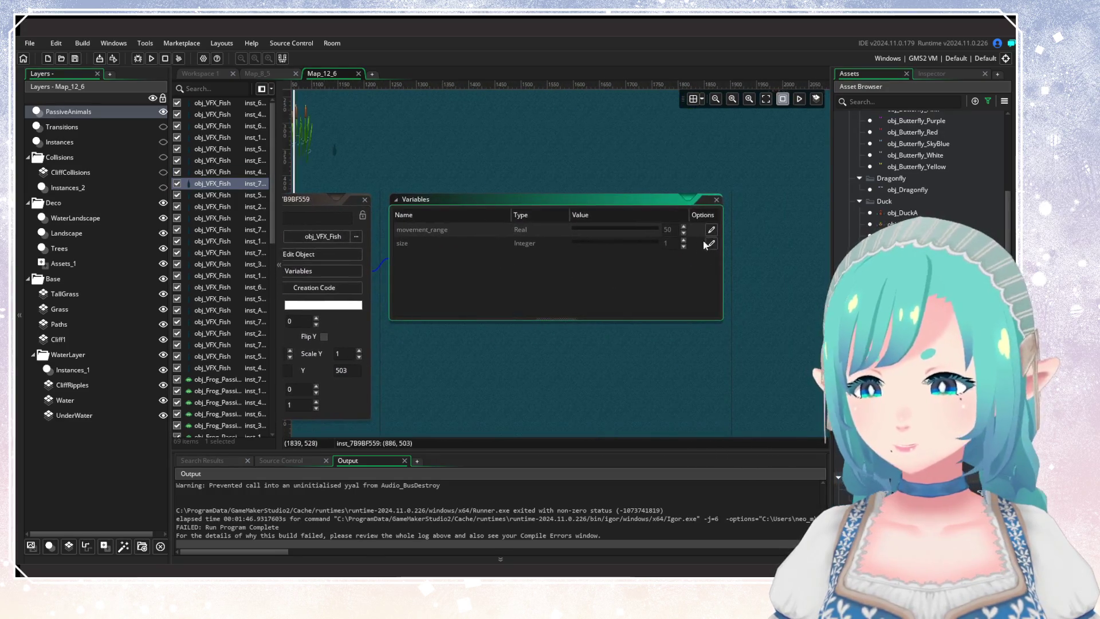
left_click(365, 199)
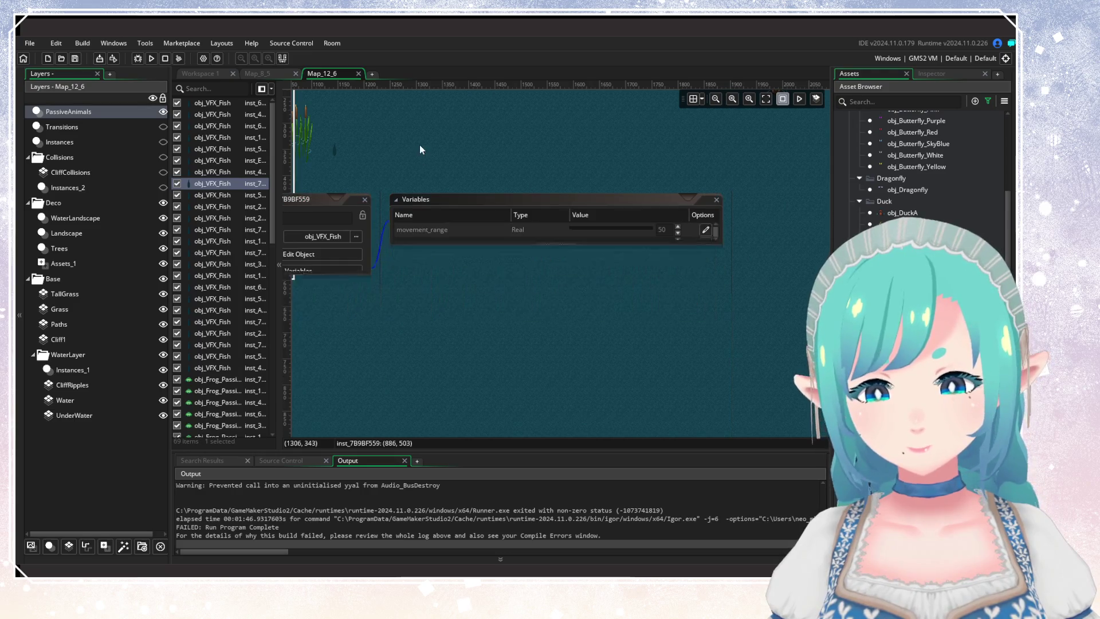
Step: Override a shoreline fish's size variable and set it to 2
mouse_move(419, 144)
left_mouse_down()
mouse_move(720, 223)
mouse_move(652, 300)
left_mouse_up()
double_click(565, 311)
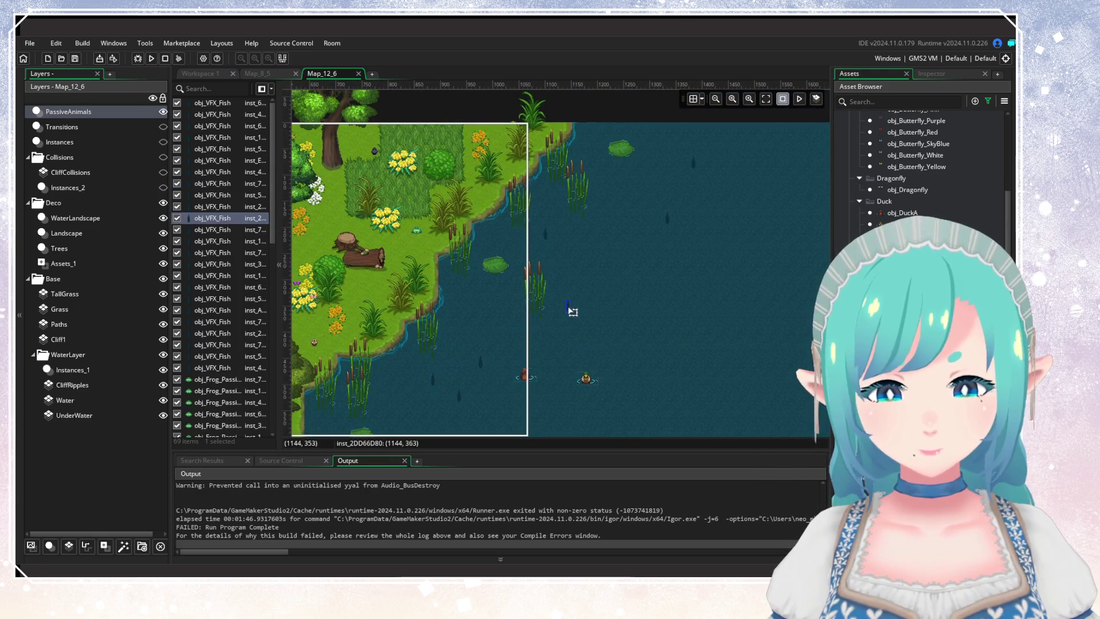
left_click(661, 353)
left_click_drag(677, 352, 604, 335)
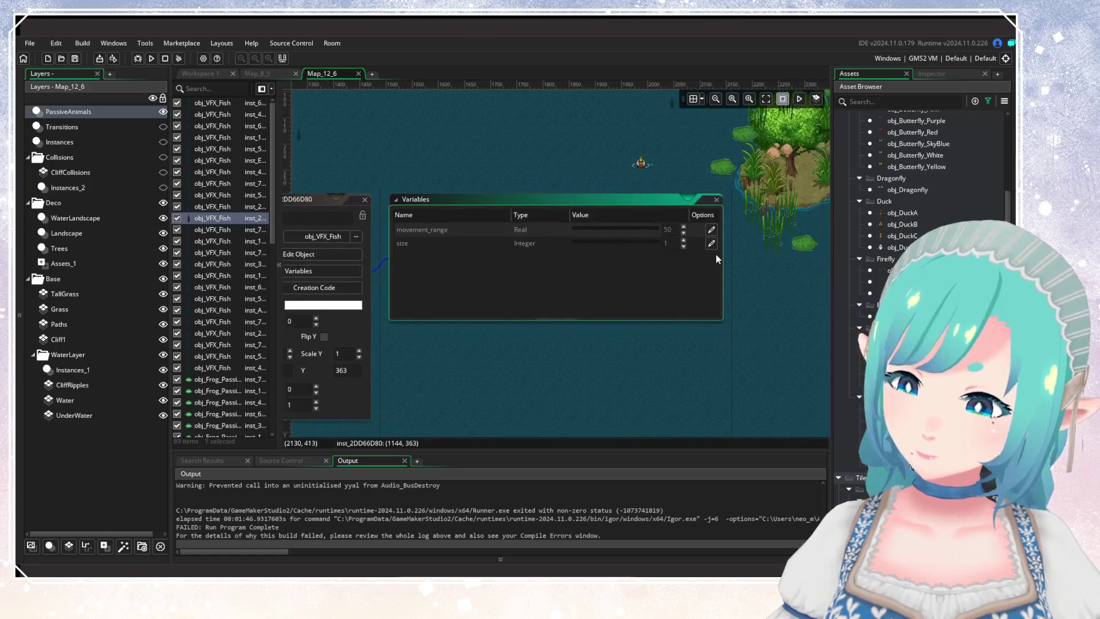
left_click(711, 243)
left_click(683, 240)
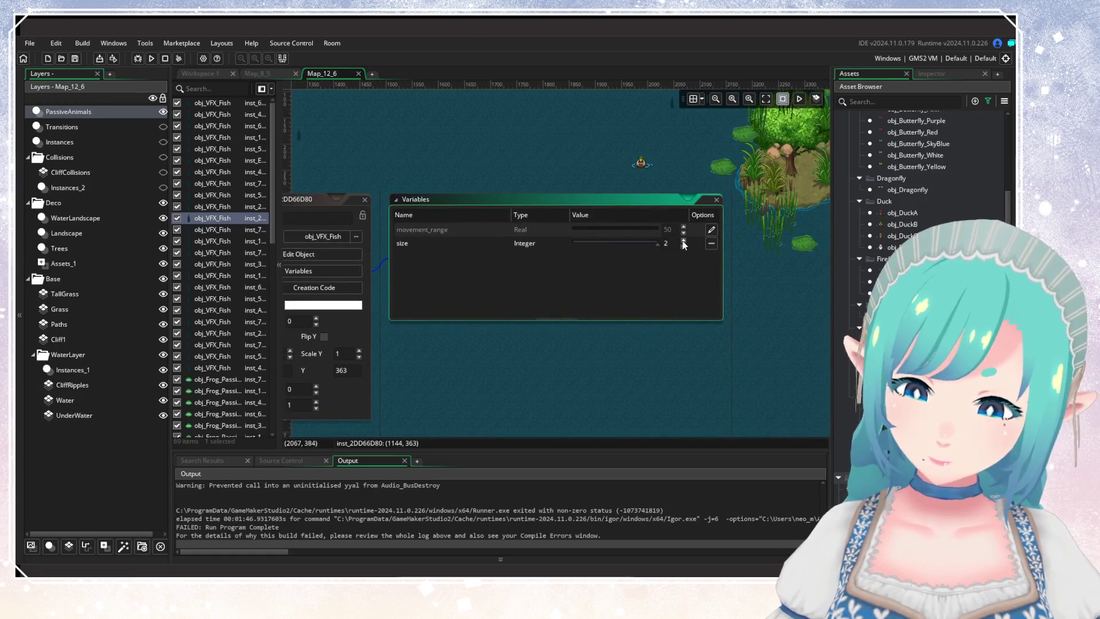
left_click(366, 201)
Step: Override the size variable to 0 on two fish, one near the island
left_click_drag(425, 166, 756, 303)
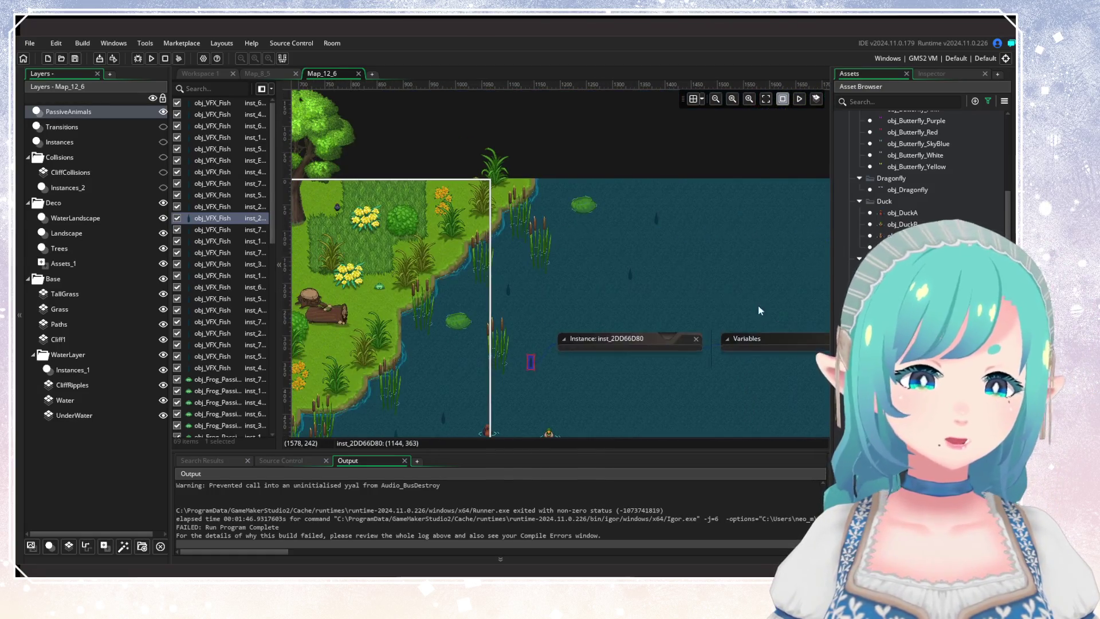
double_click(654, 226)
left_click(713, 268)
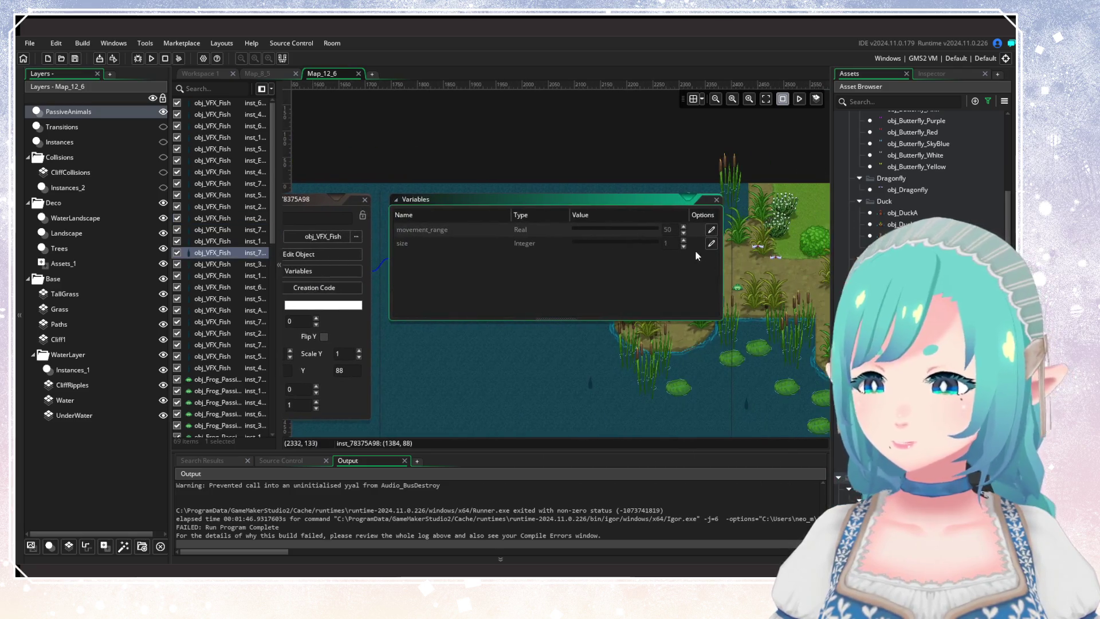
left_click(709, 242)
left_click(683, 246)
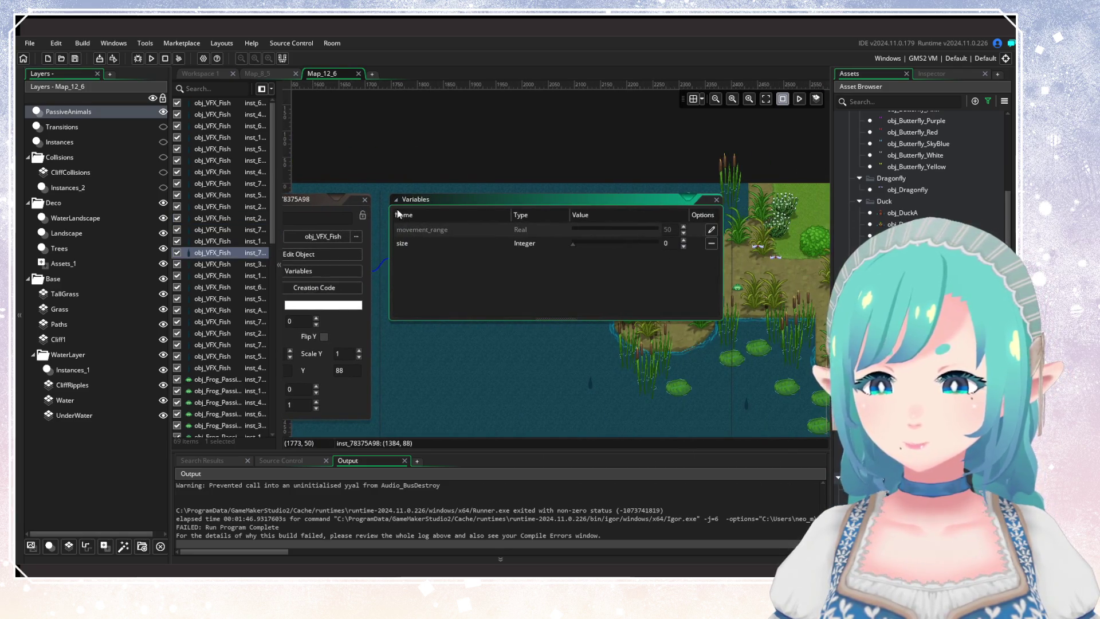
left_click(365, 200)
mouse_move(614, 332)
left_mouse_down()
mouse_move(481, 355)
mouse_move(369, 254)
mouse_move(428, 269)
mouse_move(403, 169)
left_mouse_up()
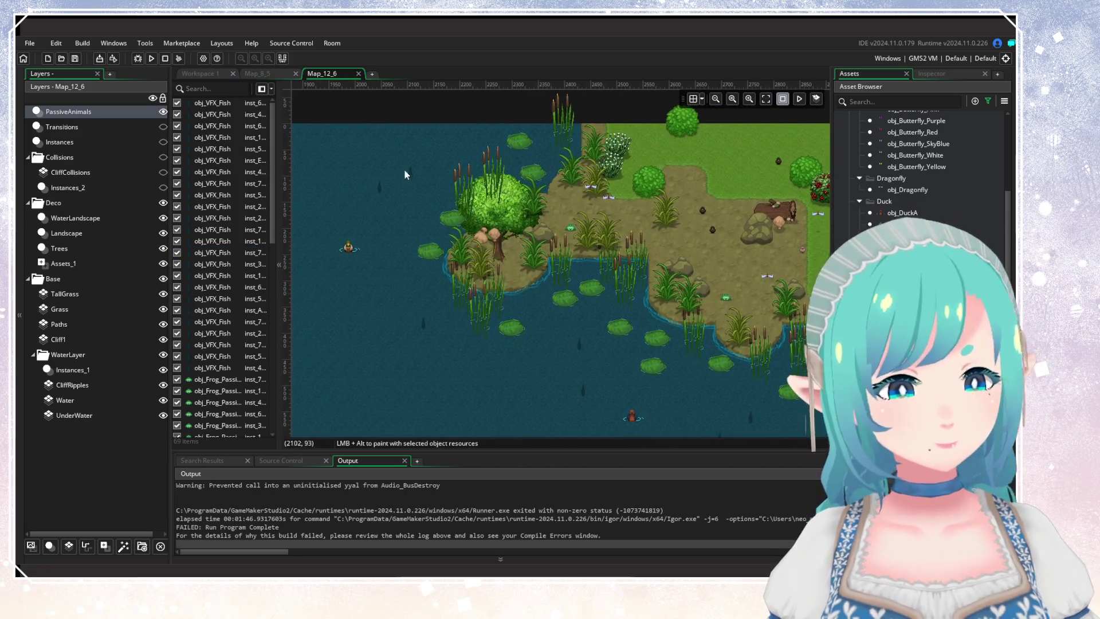
double_click(439, 332)
left_click(553, 372)
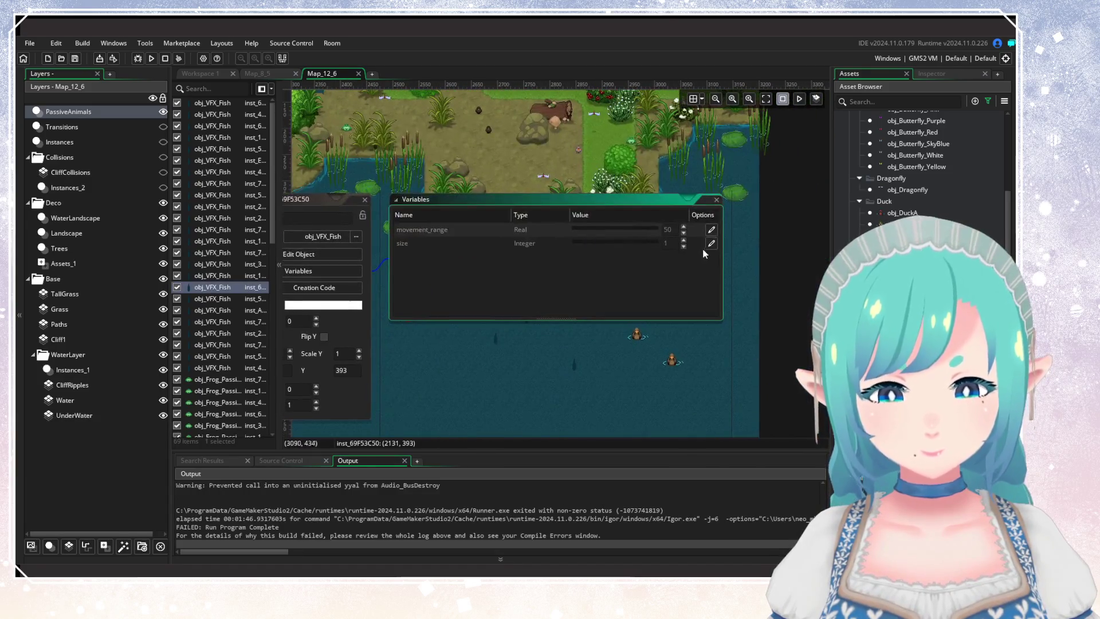
left_click(711, 243)
left_click(683, 247)
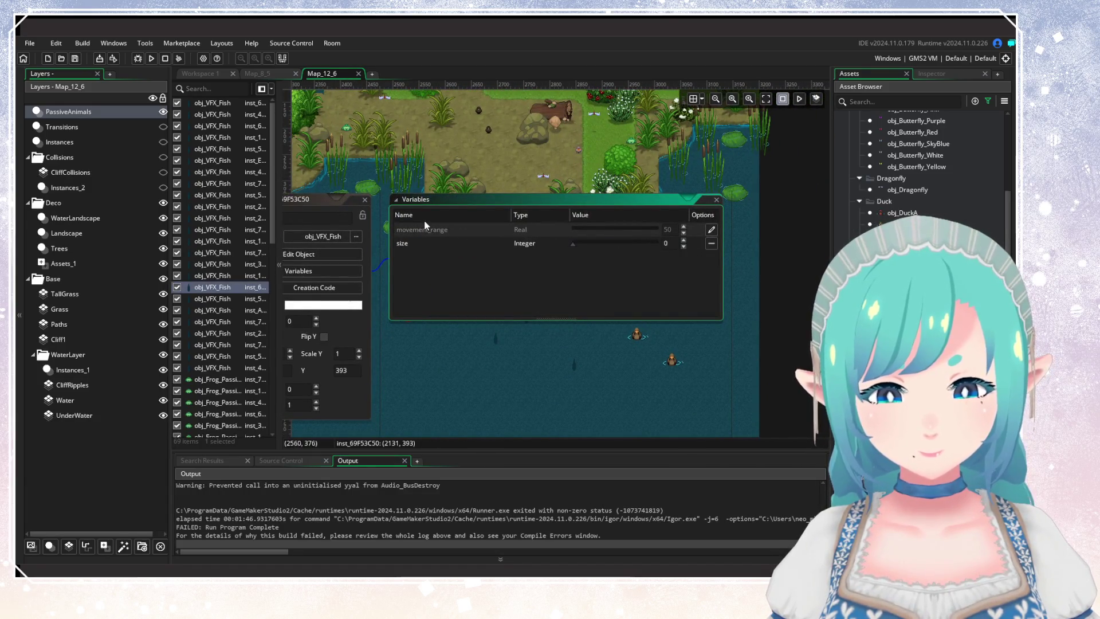
left_click(401, 302)
Step: Inspect the instance variables of two more fish in the pond
mouse_move(400, 302)
left_mouse_down()
mouse_move(647, 318)
mouse_move(610, 287)
left_mouse_up()
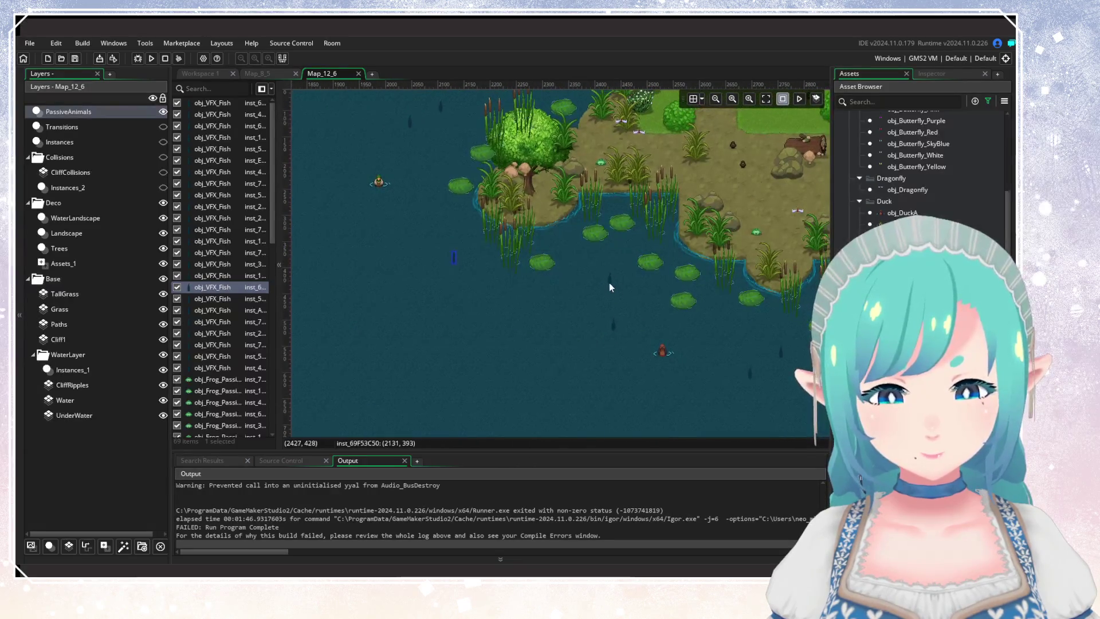
double_click(611, 280)
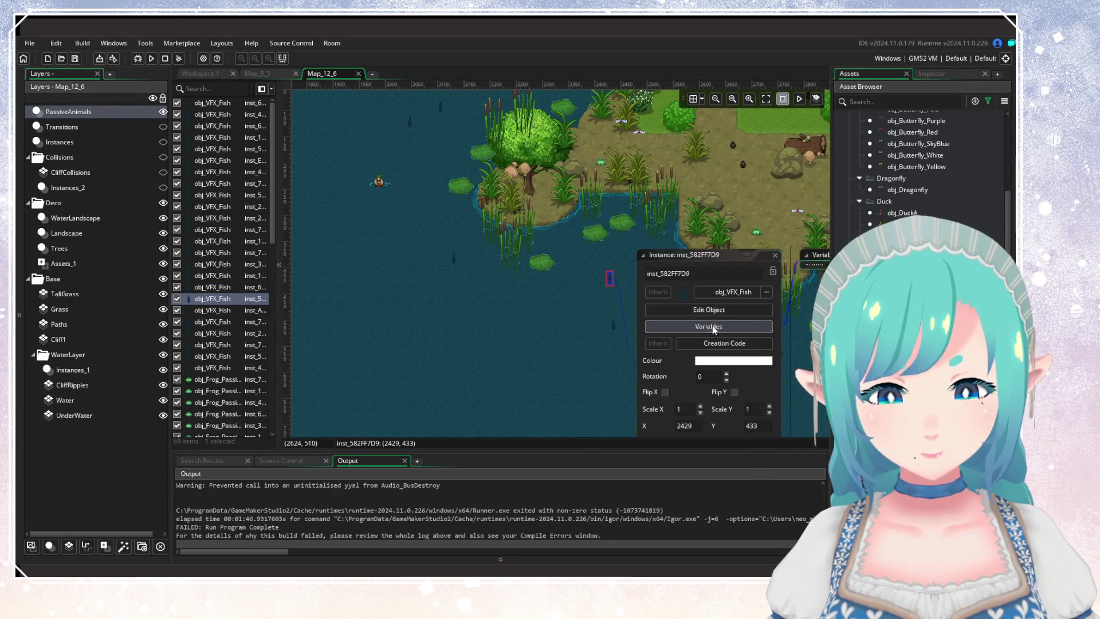
left_click(709, 327)
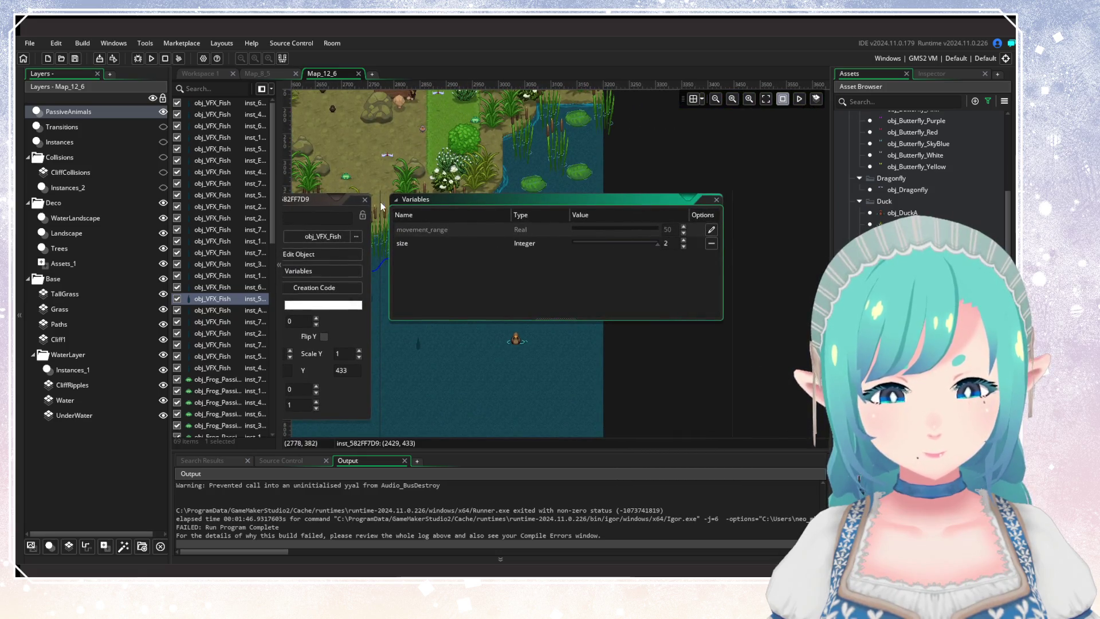
double_click(541, 270)
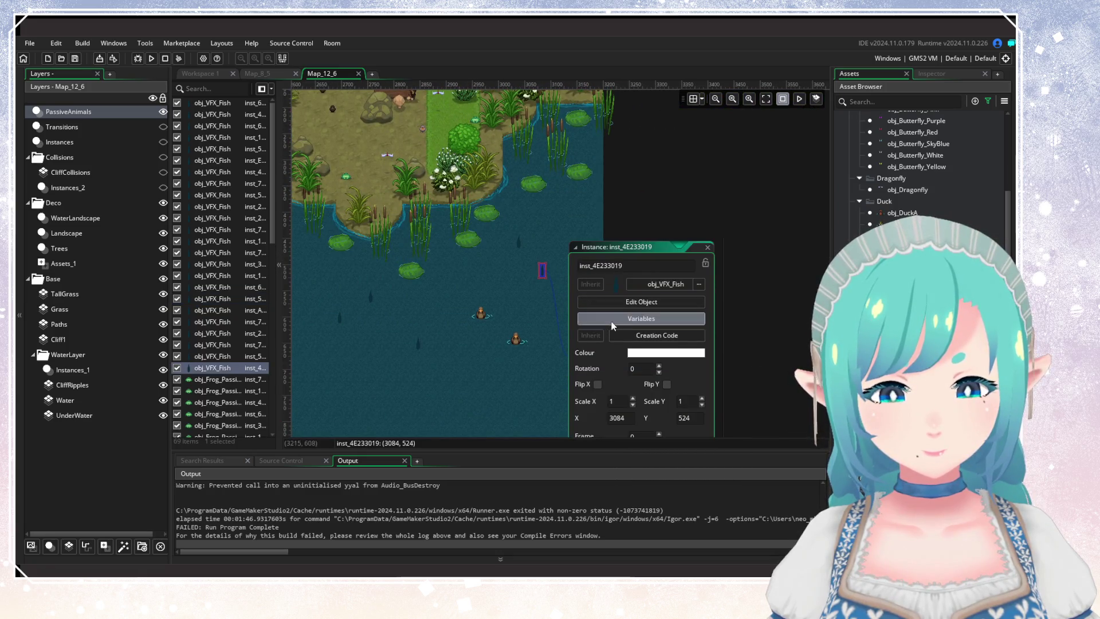
left_click(612, 326)
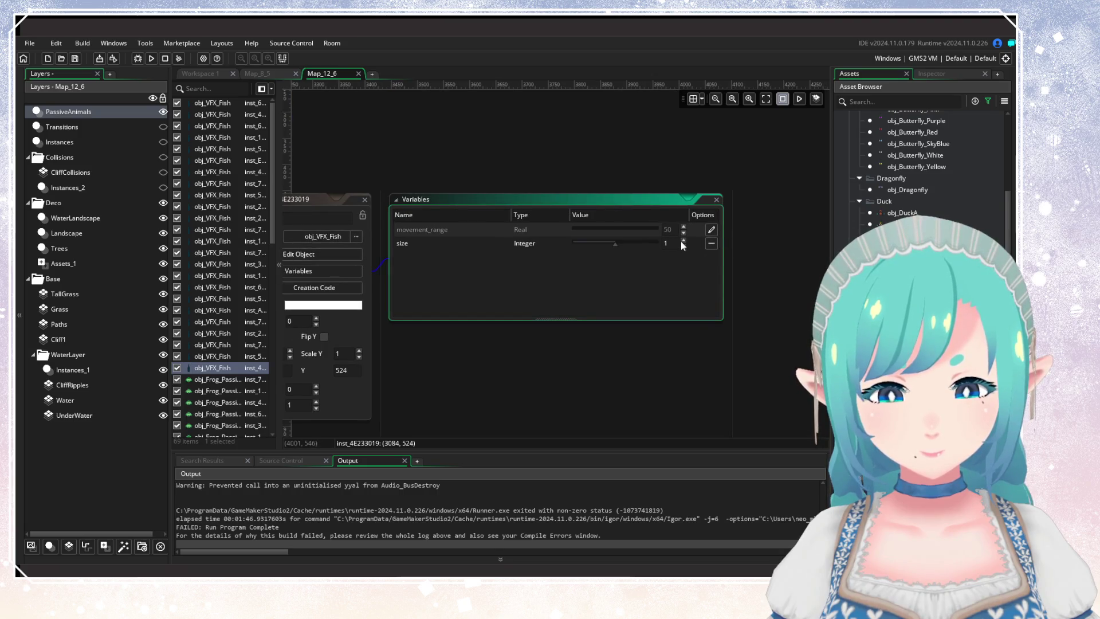
left_click(364, 200)
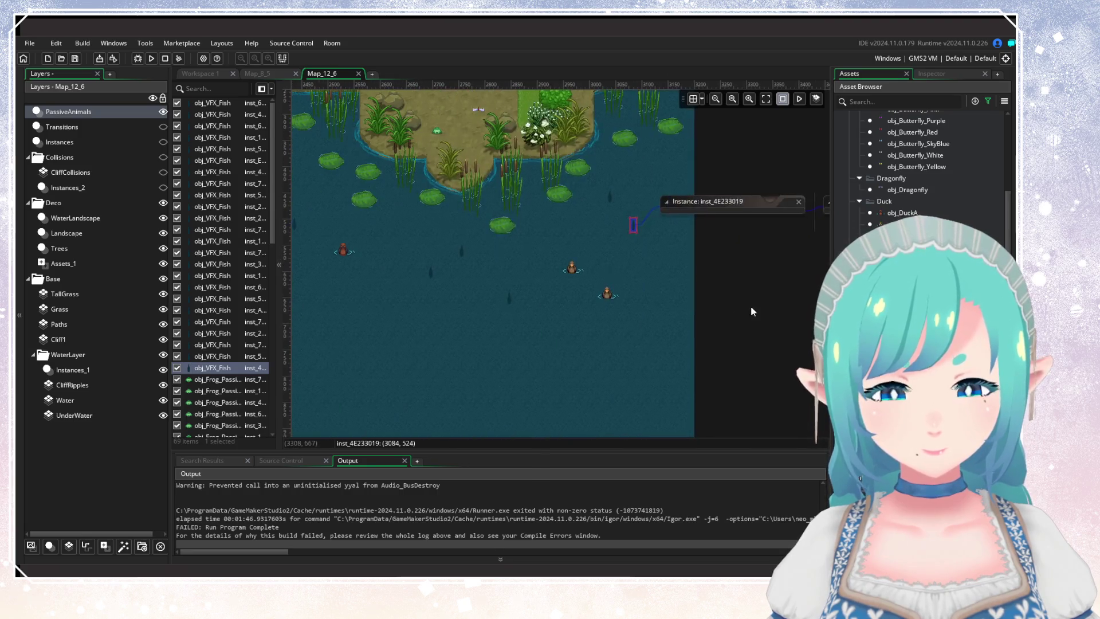
Step: Set one more fish's size variable to 0
double_click(509, 301)
left_click(567, 347)
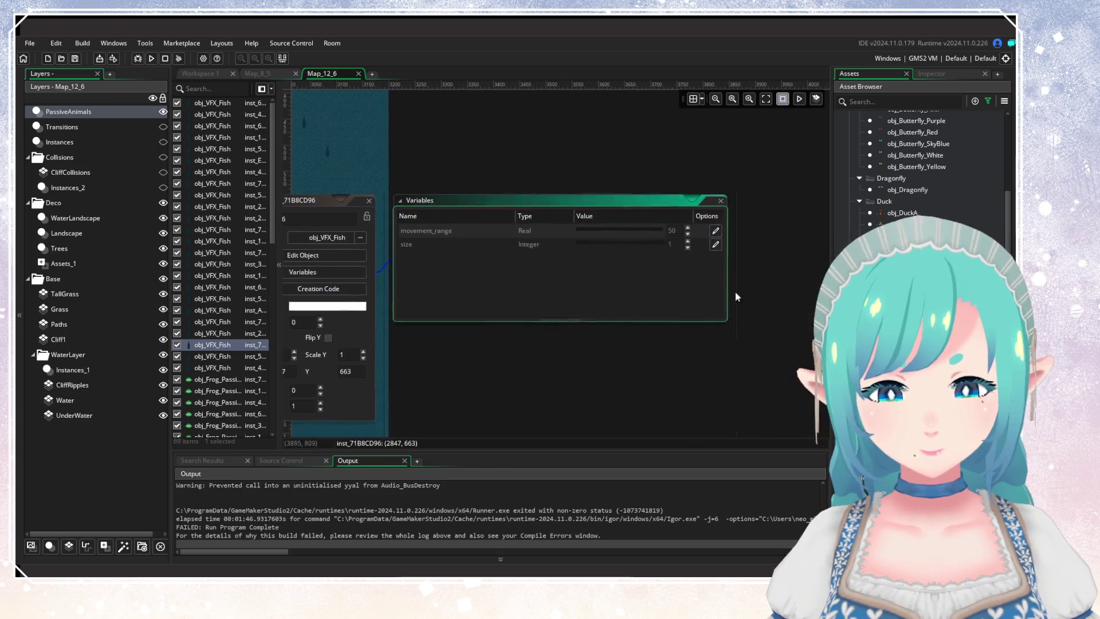
left_click(716, 244)
left_click(688, 248)
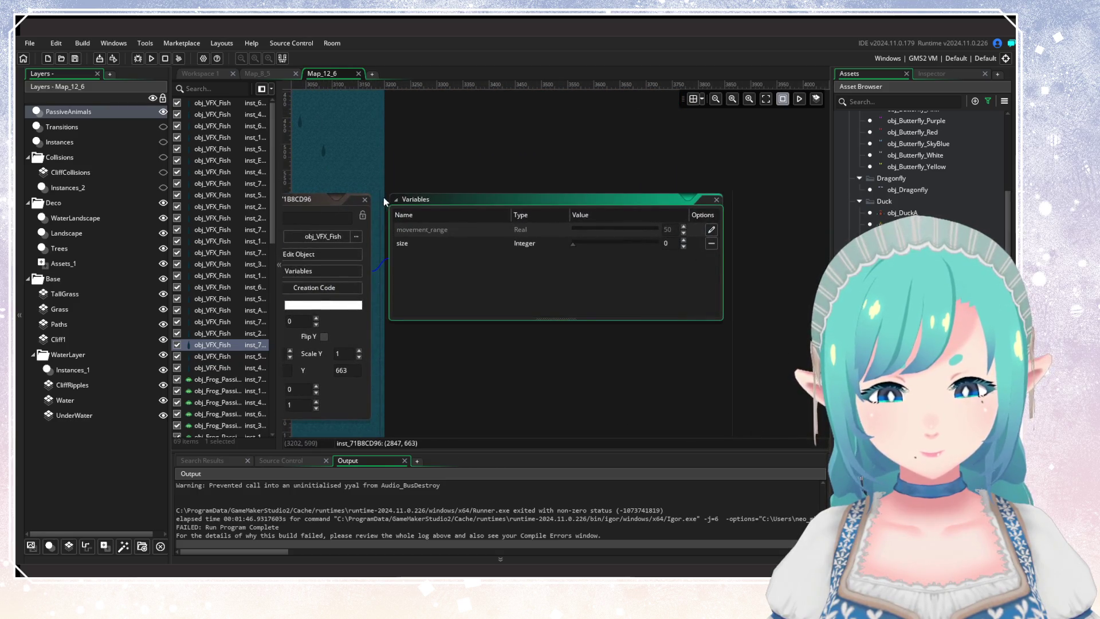
left_click(378, 240)
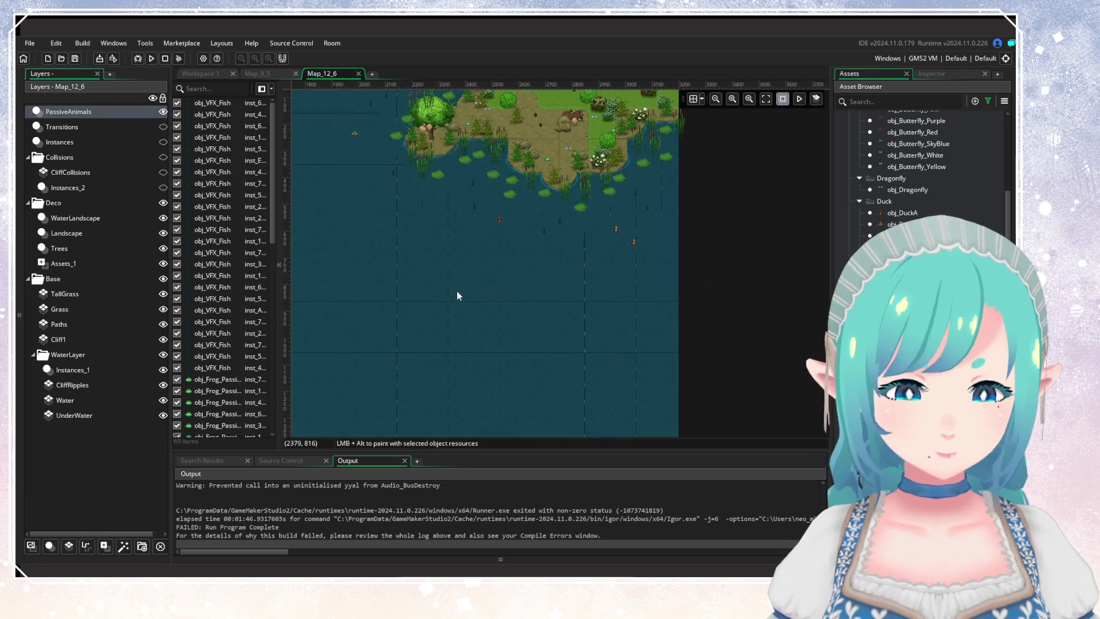
scroll(604, 287, "down", 3)
scroll(602, 277, "down", 1)
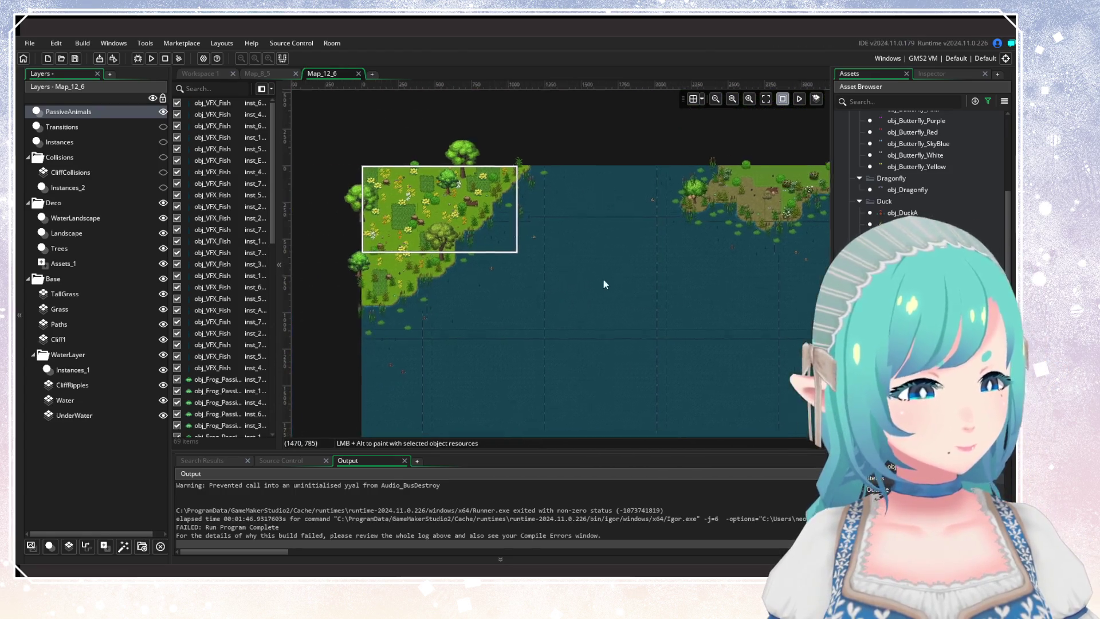
scroll(610, 157, "up", 2)
Step: Zoom out to review the whole Map_12_6 room, then build and launch Gataela with F5
scroll(580, 275, "down", 2)
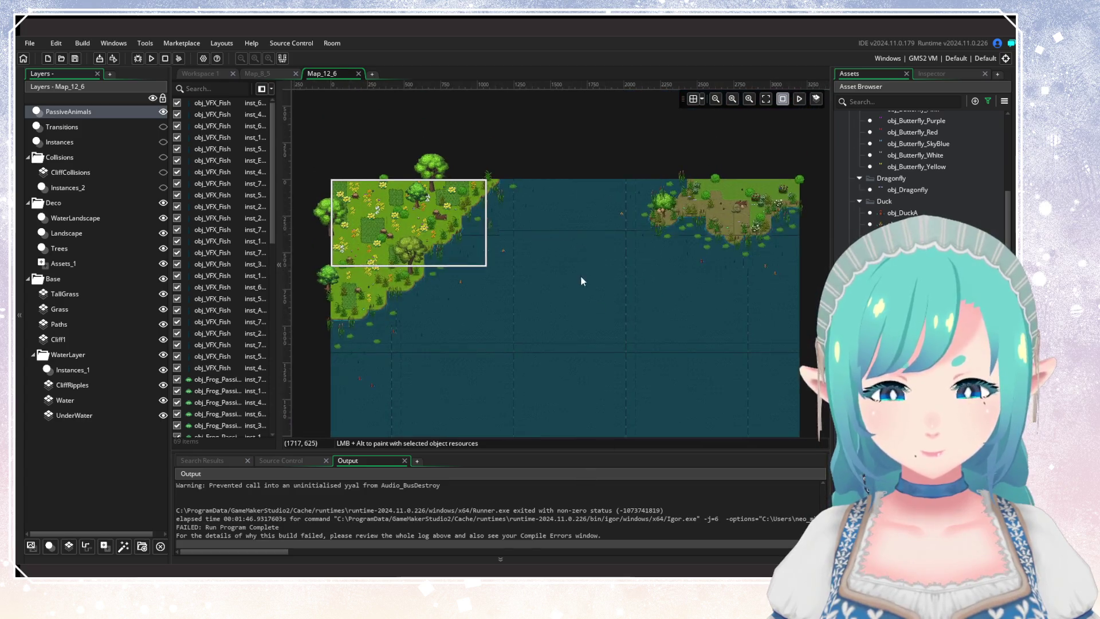
scroll(581, 280, "up", 1)
scroll(550, 309, "down", 1)
scroll(523, 319, "up", 1)
scroll(577, 241, "down", 1)
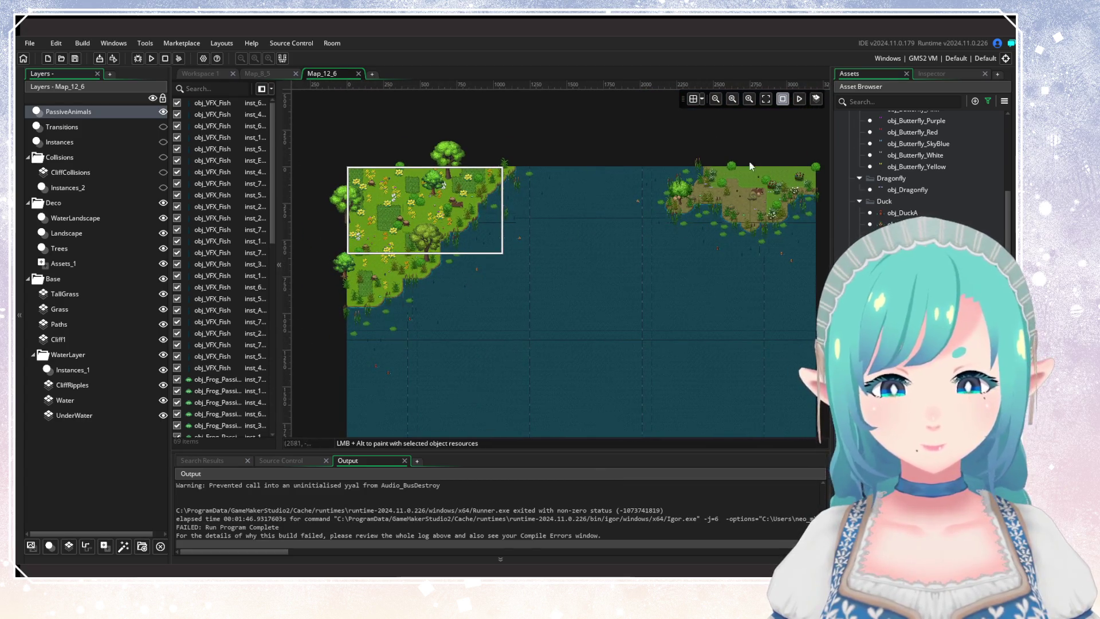
key("F5")
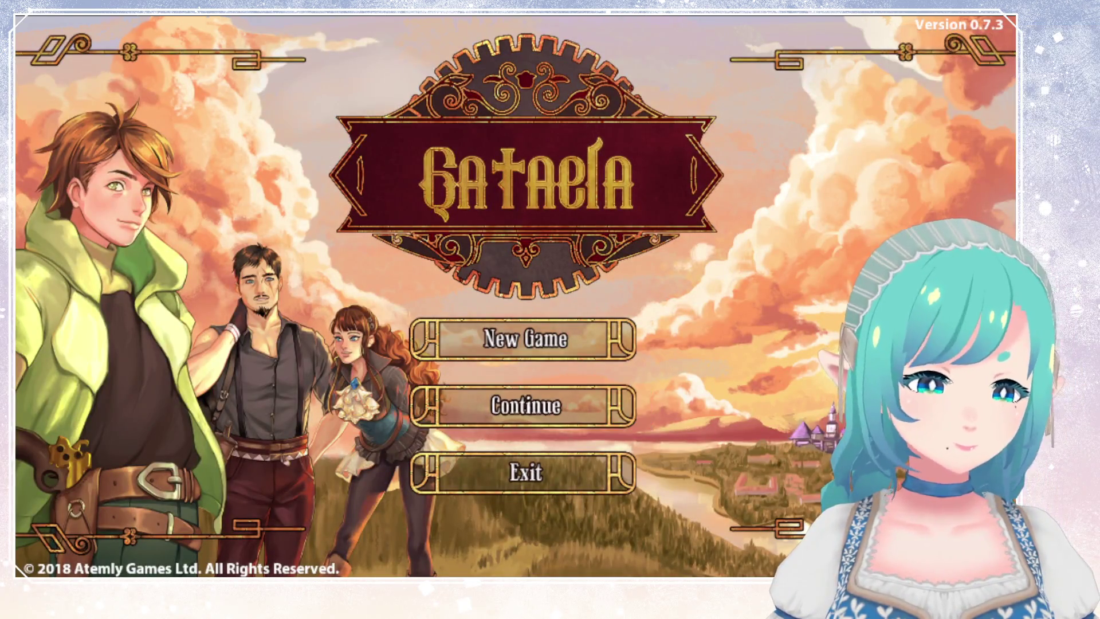
Step: Go past the title screen into the saved game and walk the character right across the field
key("Return")
key("Return")
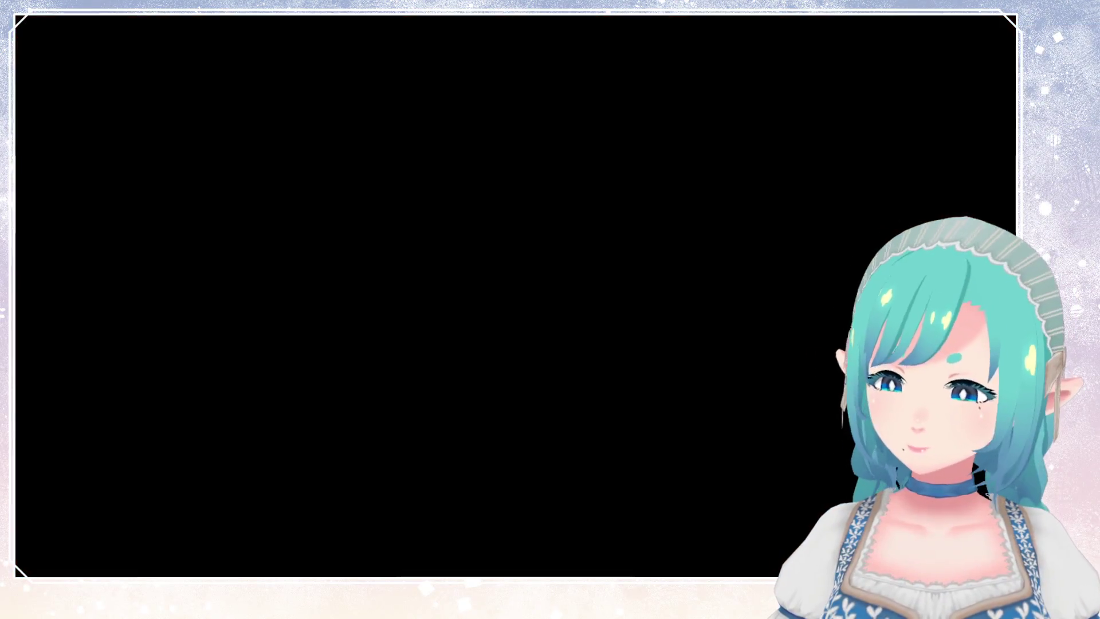
key("Down")
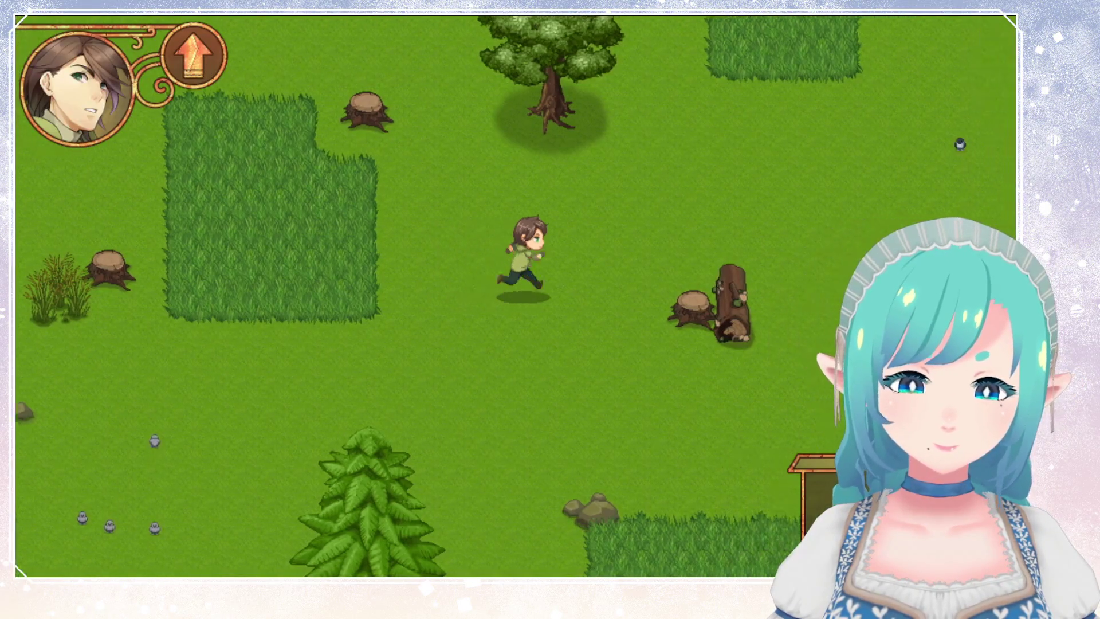
key("Right")
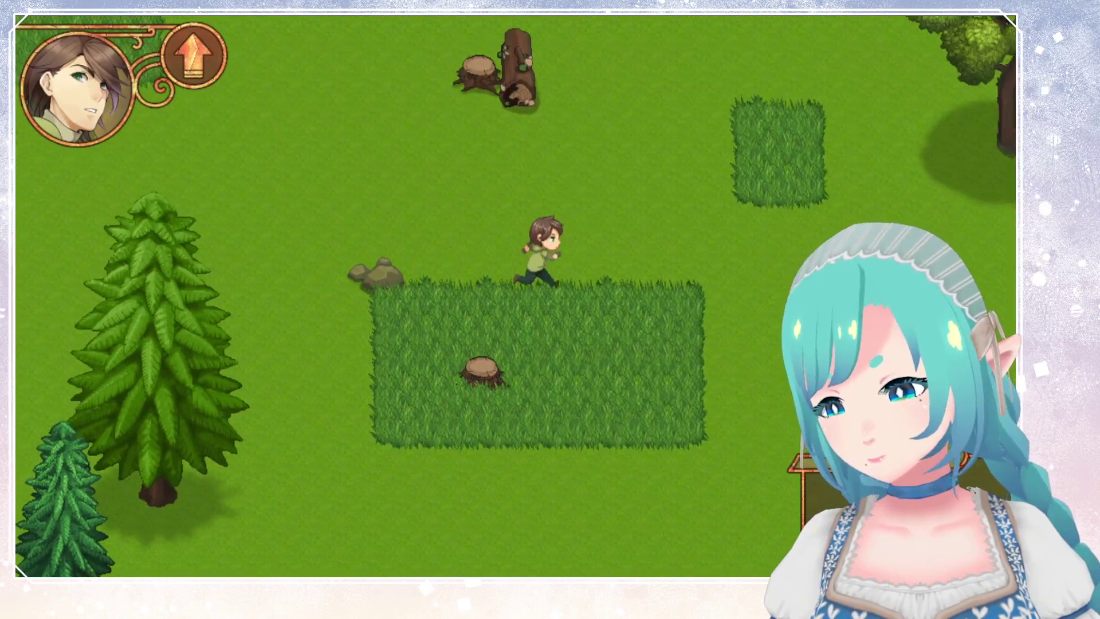
key("Down")
key("Right")
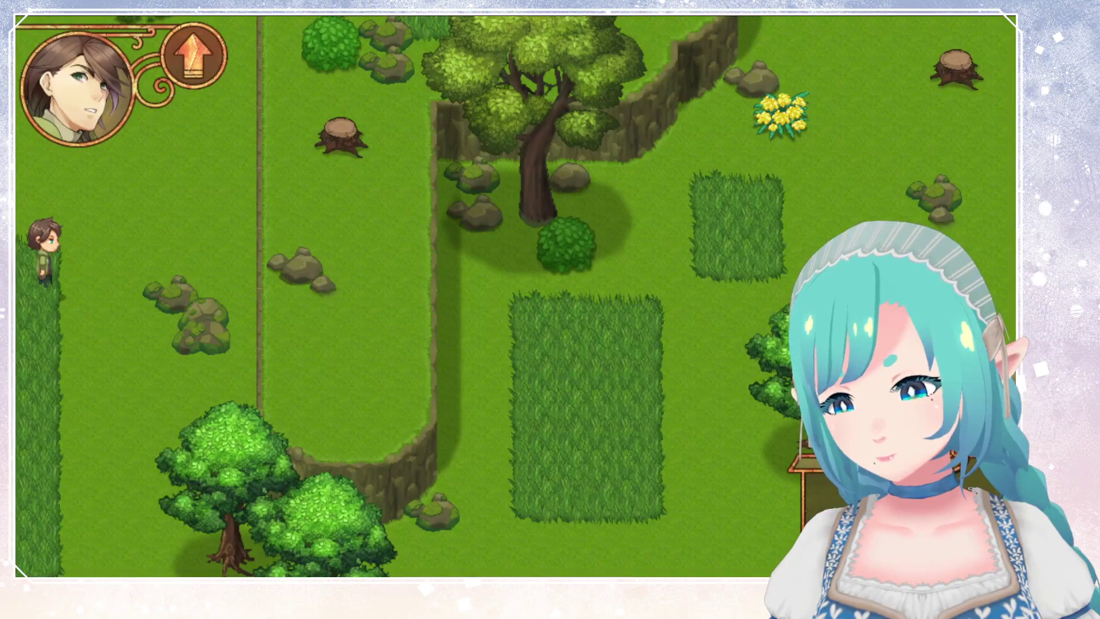
Step: Walk down the map's left edge into the Map_12_6 forest, heading toward the pond
key("Down")
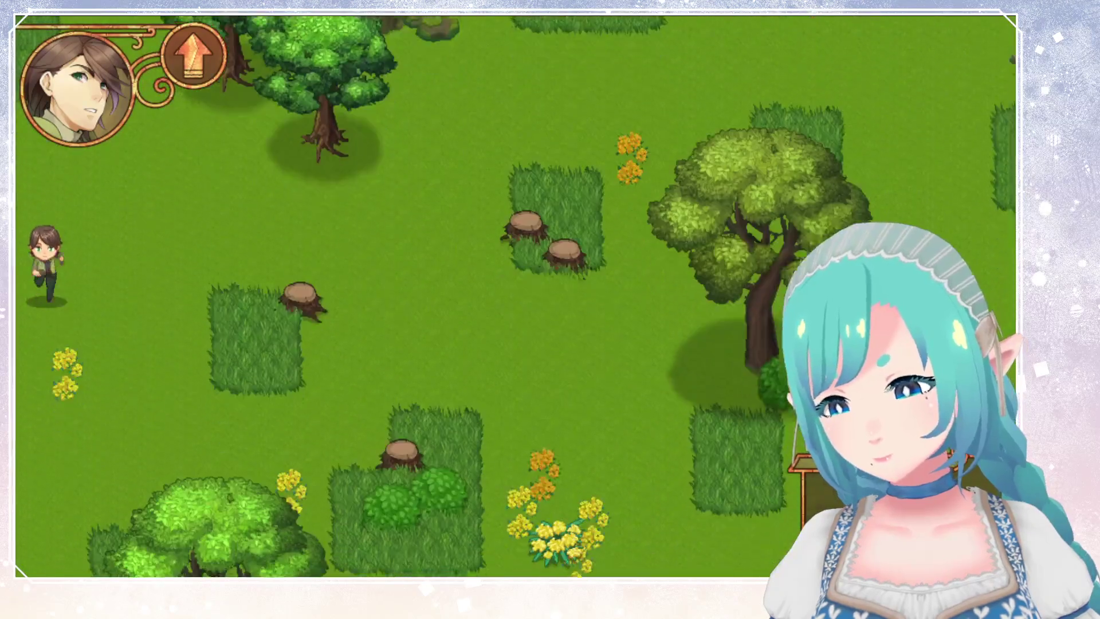
key("Down")
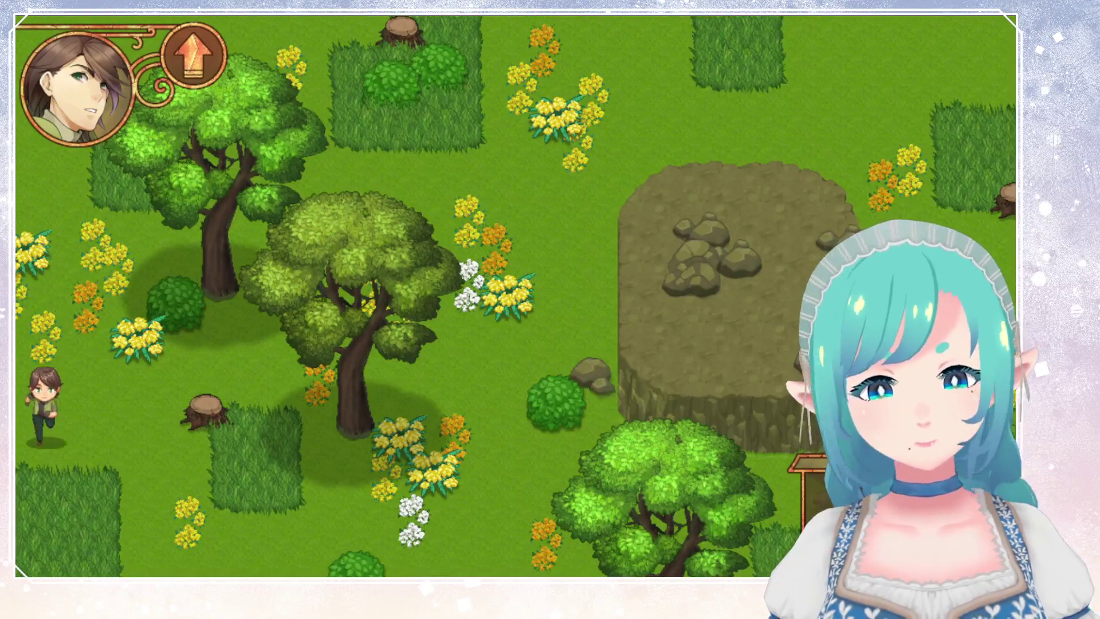
key("Down")
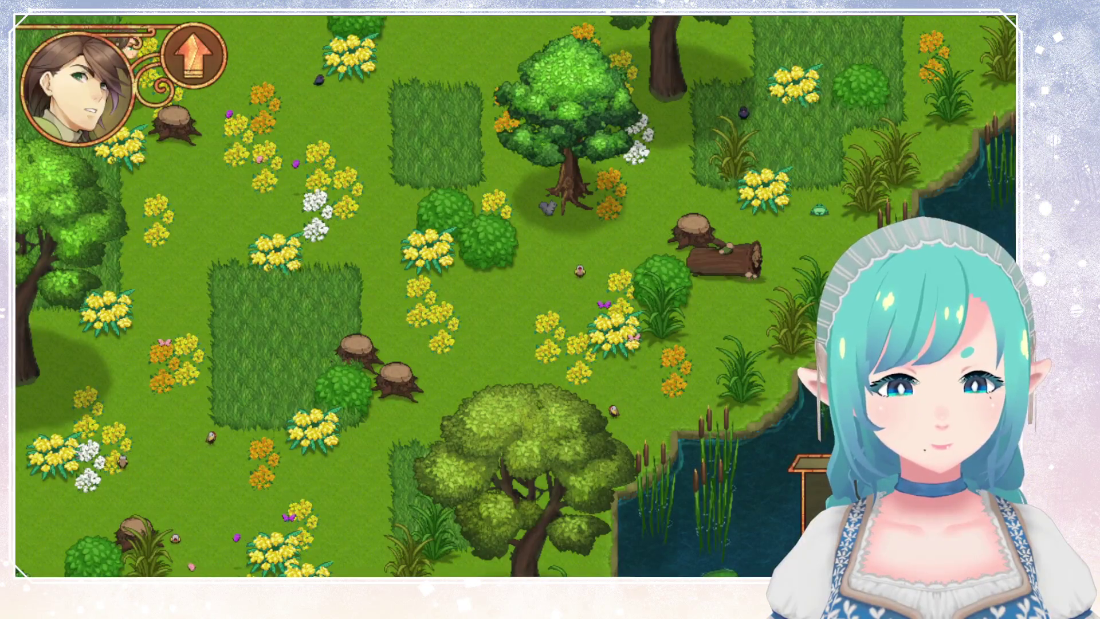
key("Down")
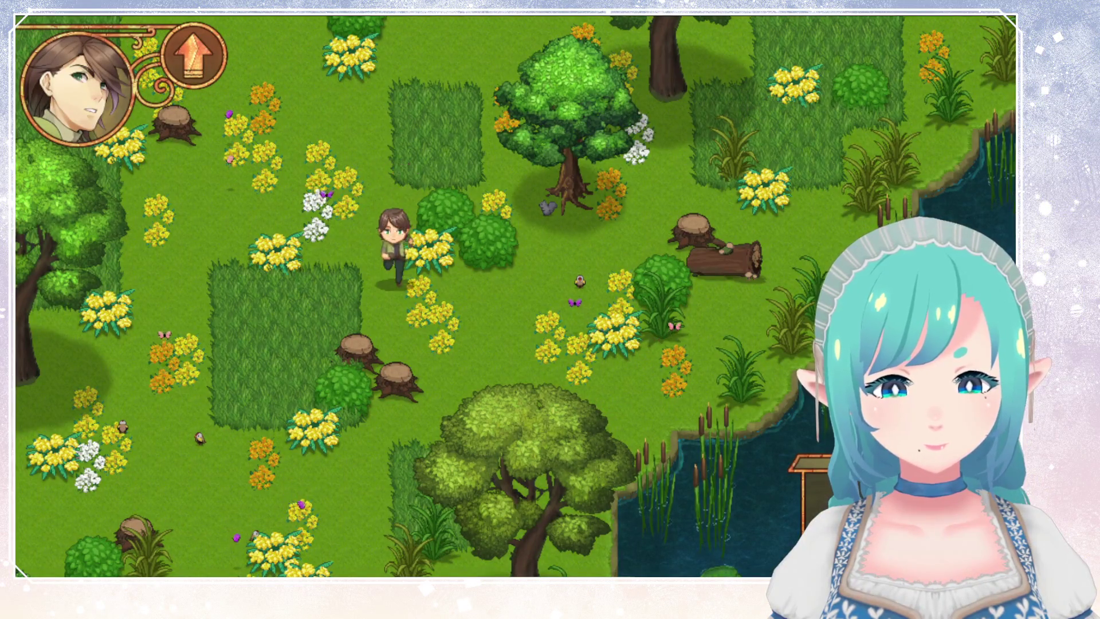
key("Down")
key("Right")
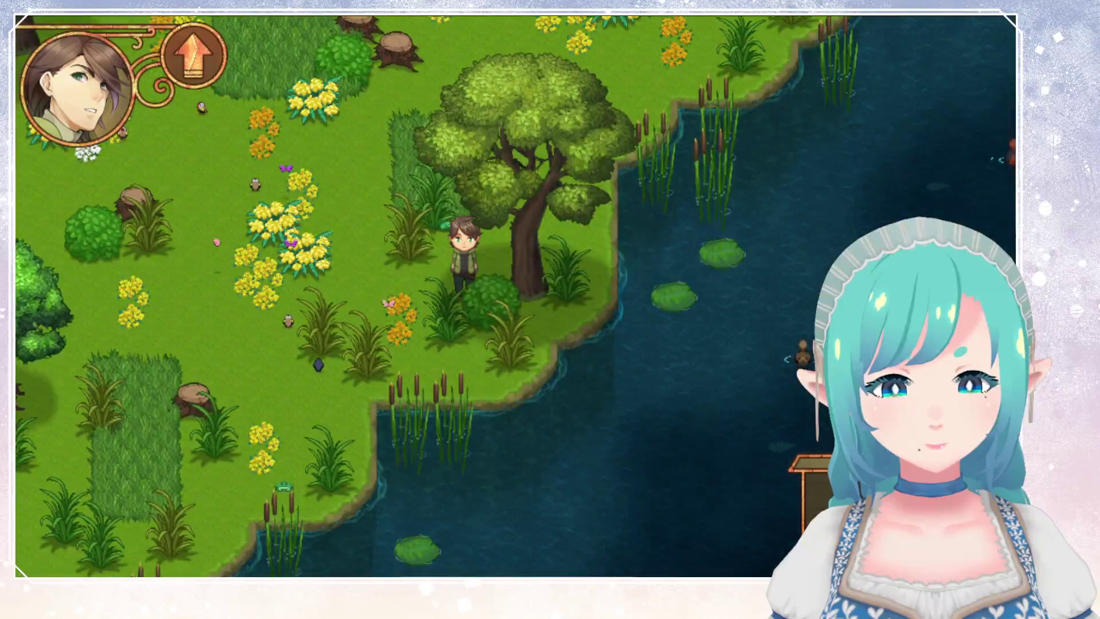
Step: Walk along the pond's edge to watch the fish, then back up onto the meadow
key("Left")
key("Down")
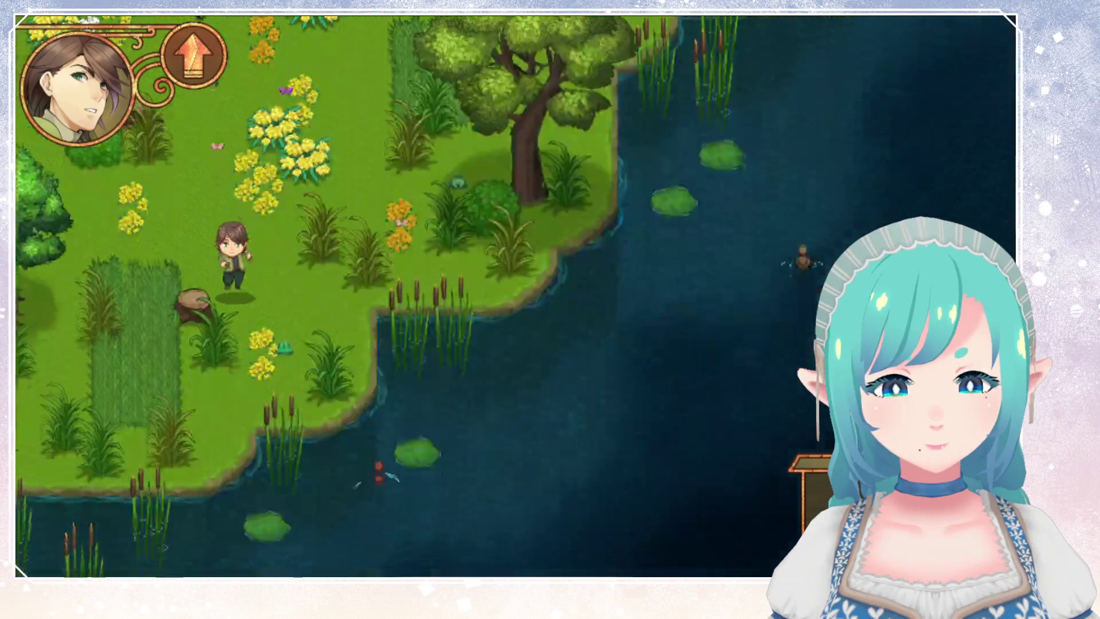
key("Down")
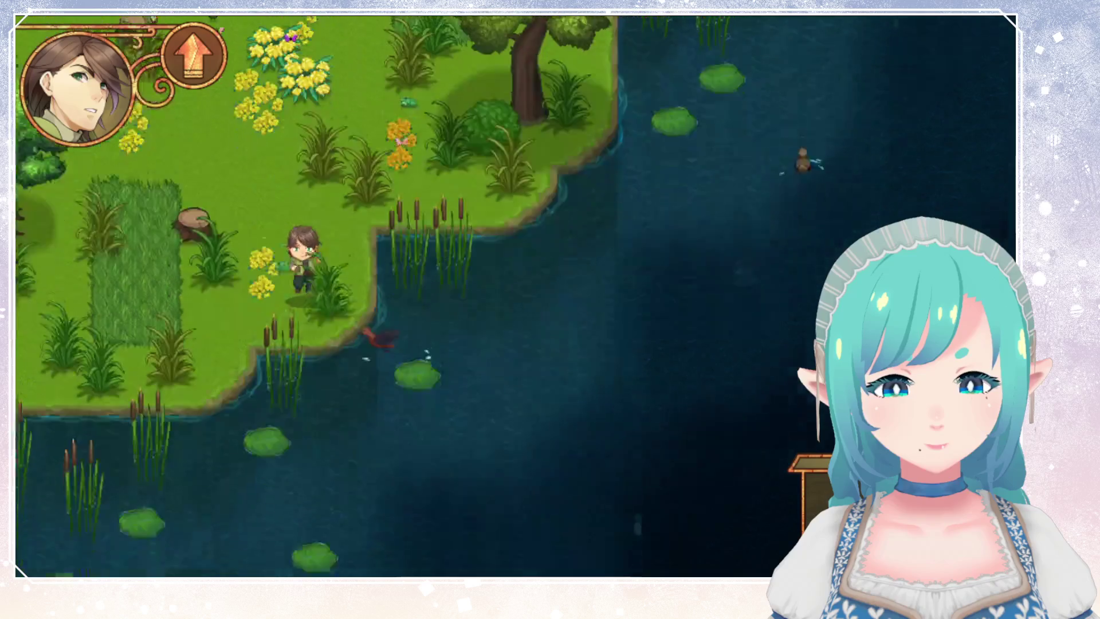
key("Left")
key("Up")
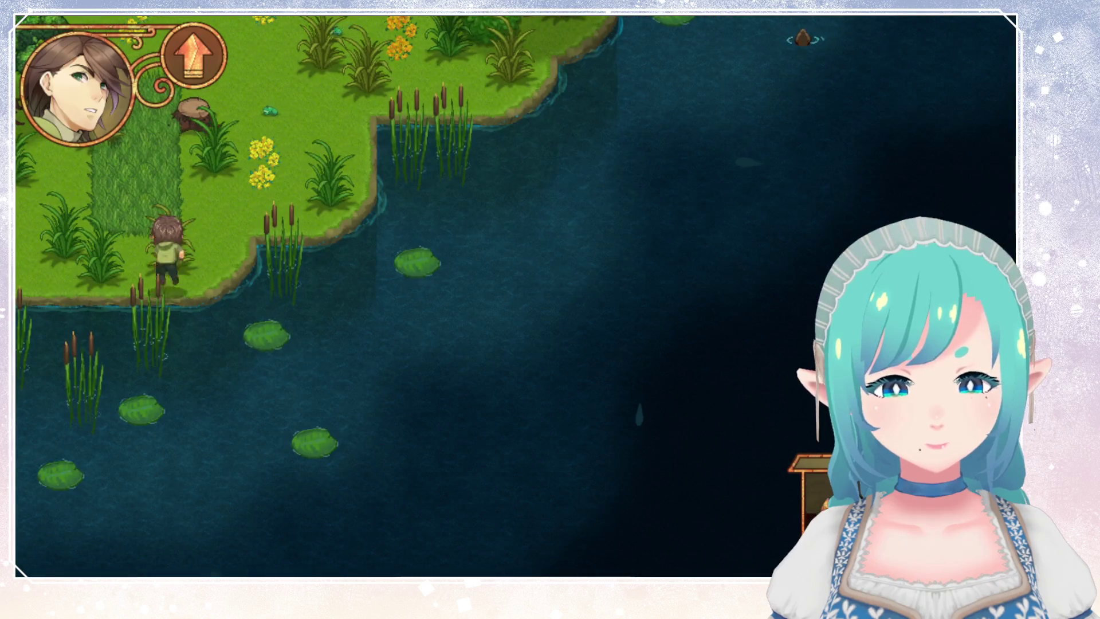
key("Right")
Step: Cross the meadow checking the animals, then close the game to return to the room editor
key("Up")
key("Right")
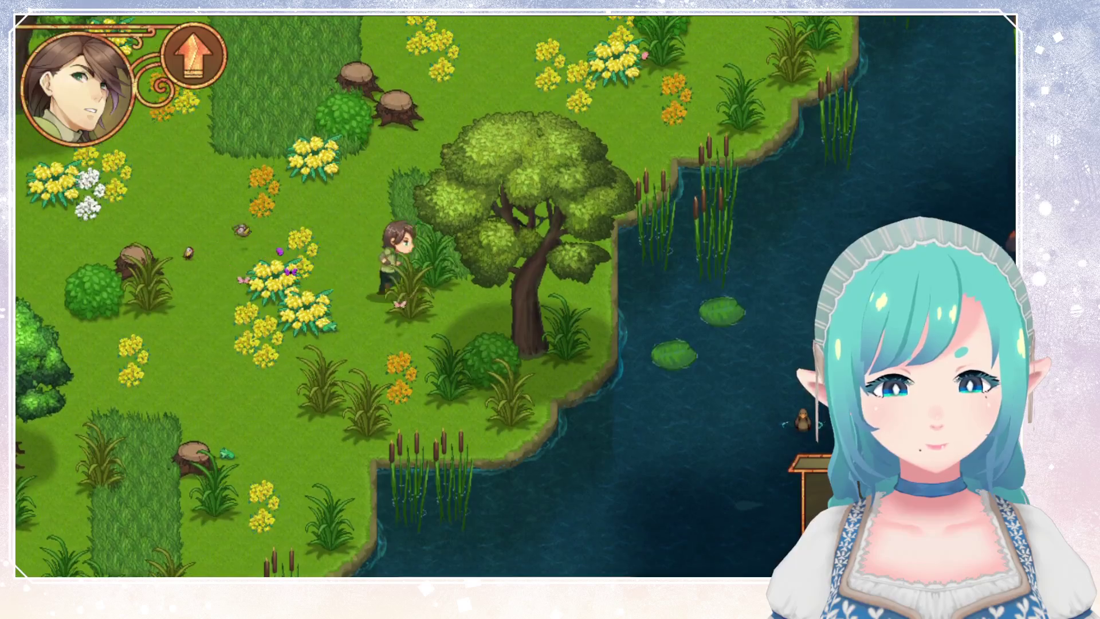
key("Up")
key("Right")
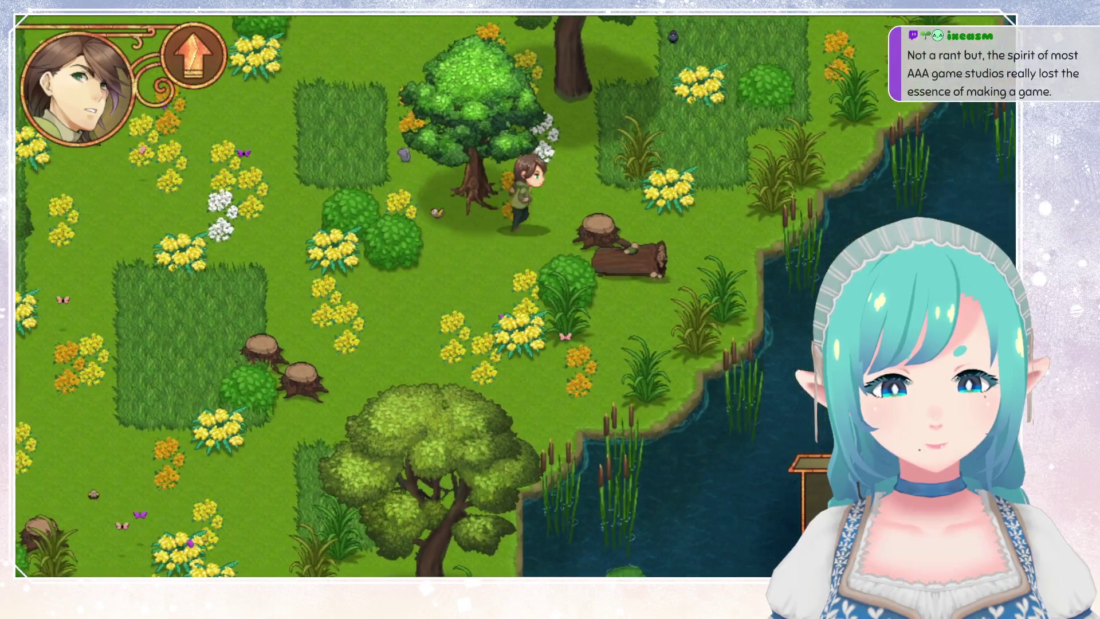
key("Right")
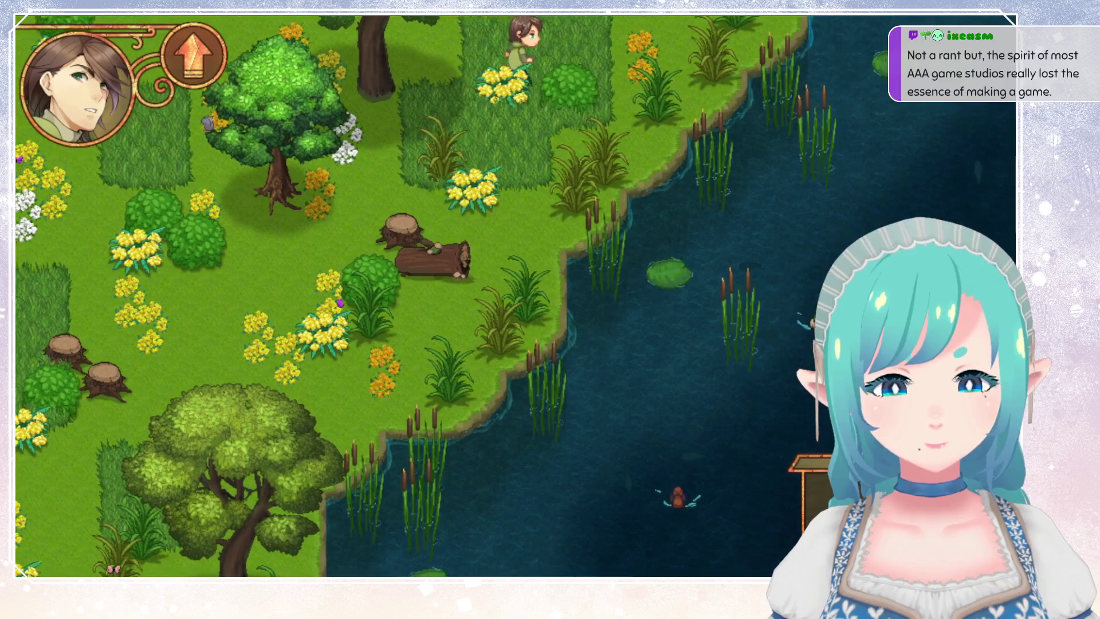
key("Left")
key("Down")
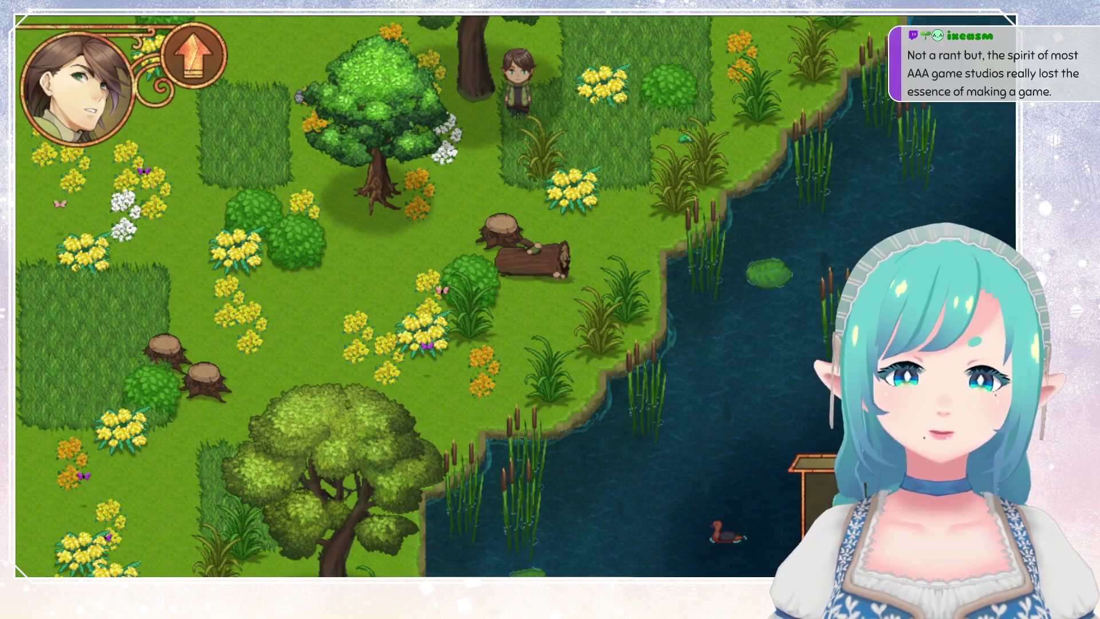
key("alt+F4")
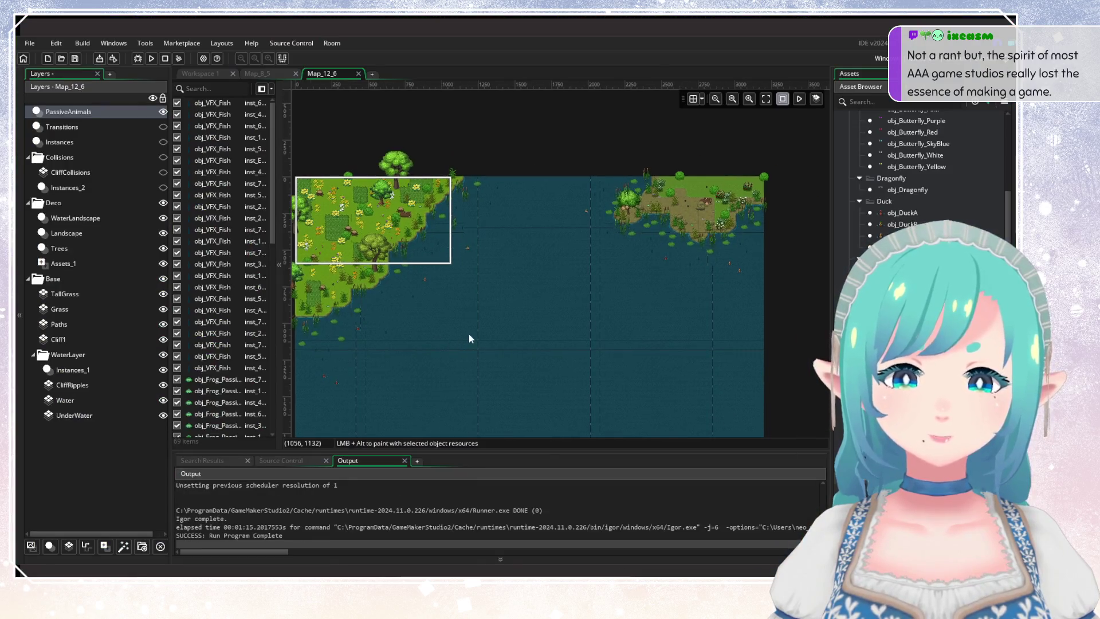
Step: Pan the Map_12_6 room view right and up
mouse_move(407, 301)
left_mouse_down()
mouse_move(470, 273)
mouse_move(418, 303)
left_mouse_up()
left_click_drag(572, 323, 610, 287)
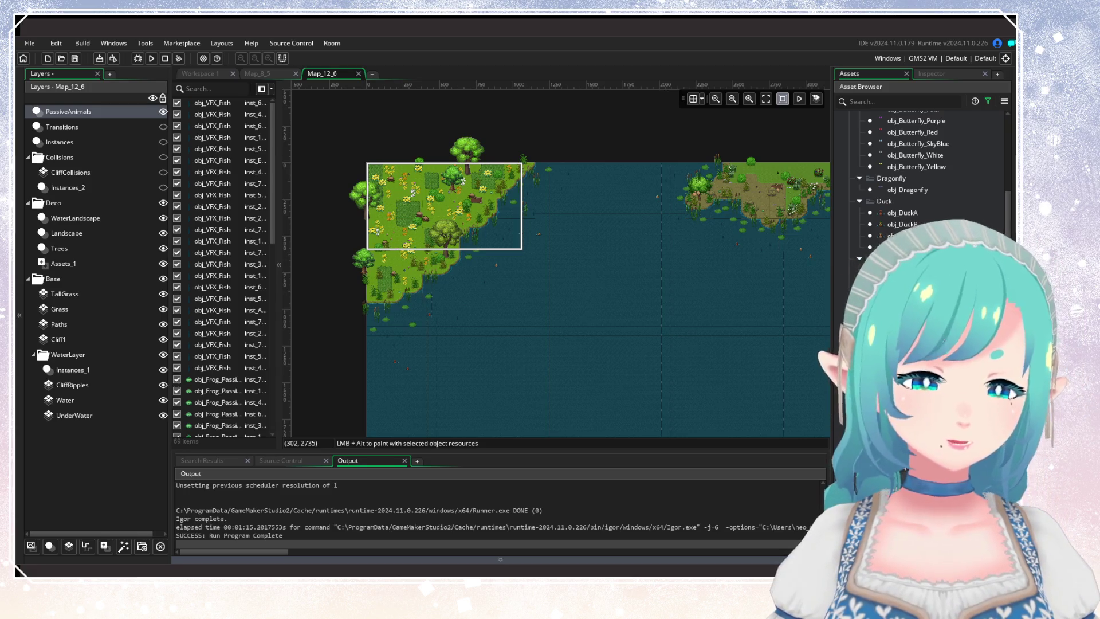
mouse_move(433, 366)
left_mouse_down()
mouse_move(403, 295)
mouse_move(403, 305)
left_mouse_up()
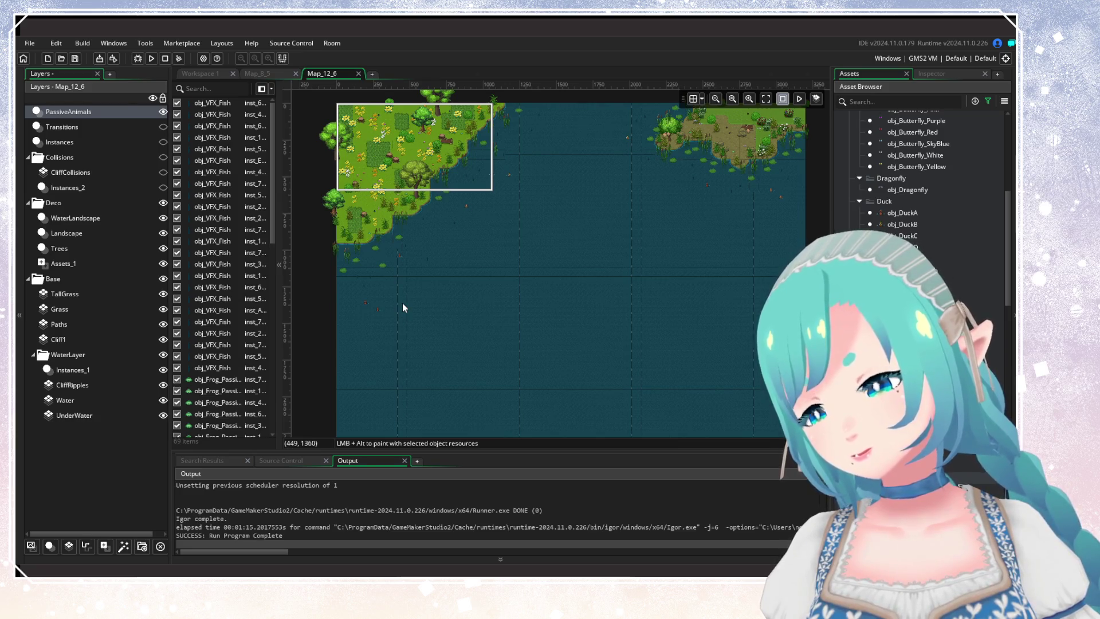
scroll(411, 266, "up", 2)
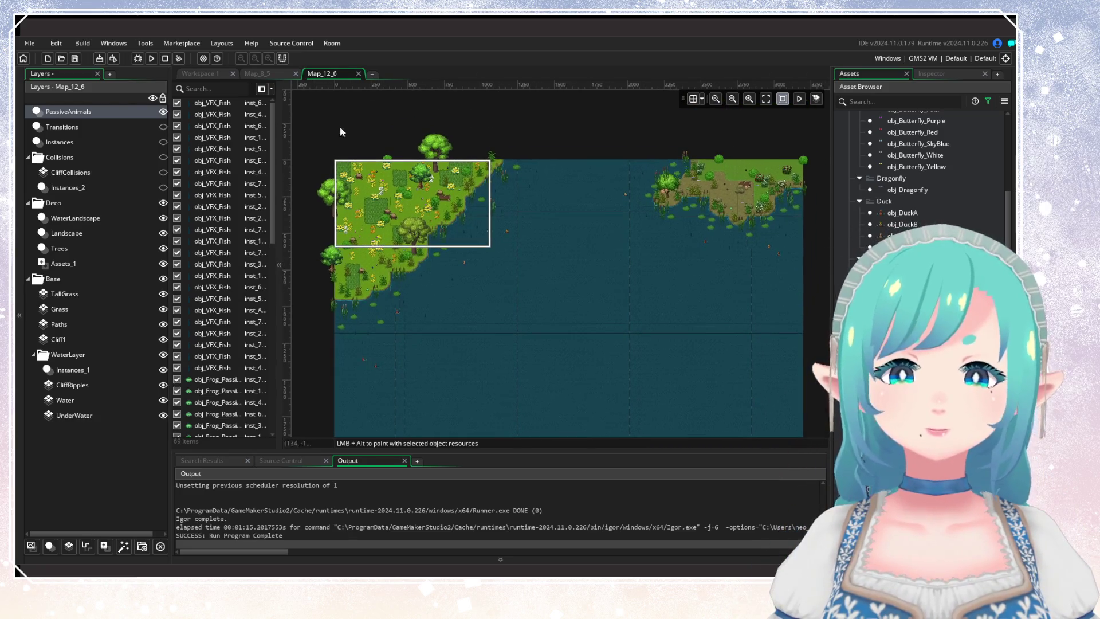
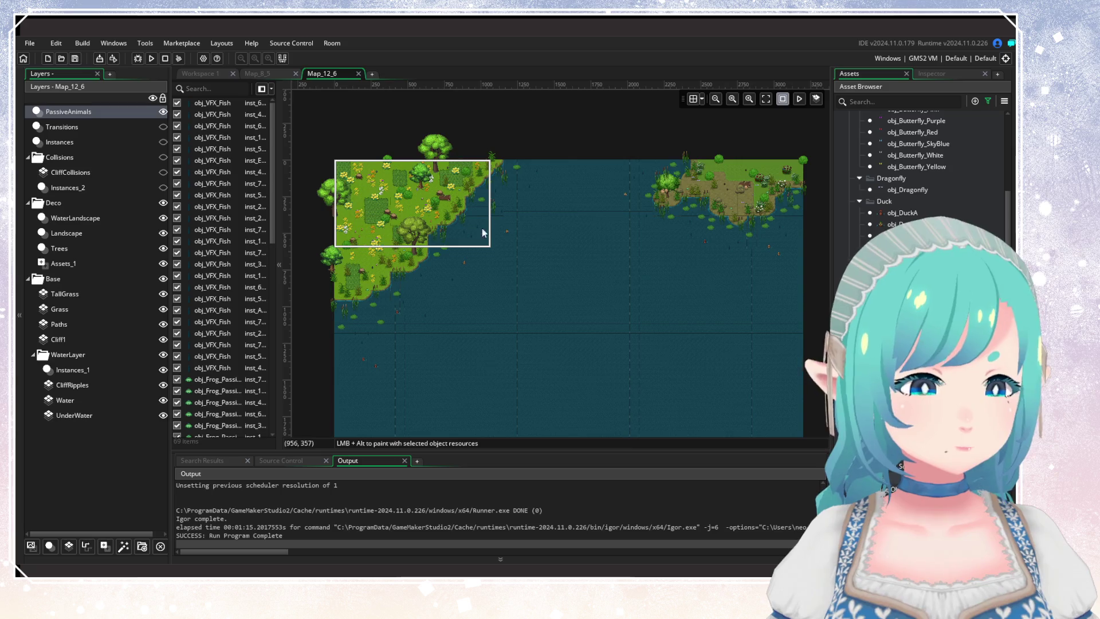
Step: Pan the room to the map's top edge and bring up the stitched 12000 x 8000 world map image
scroll(511, 243, "down", 2)
left_click_drag(511, 243, 520, 277)
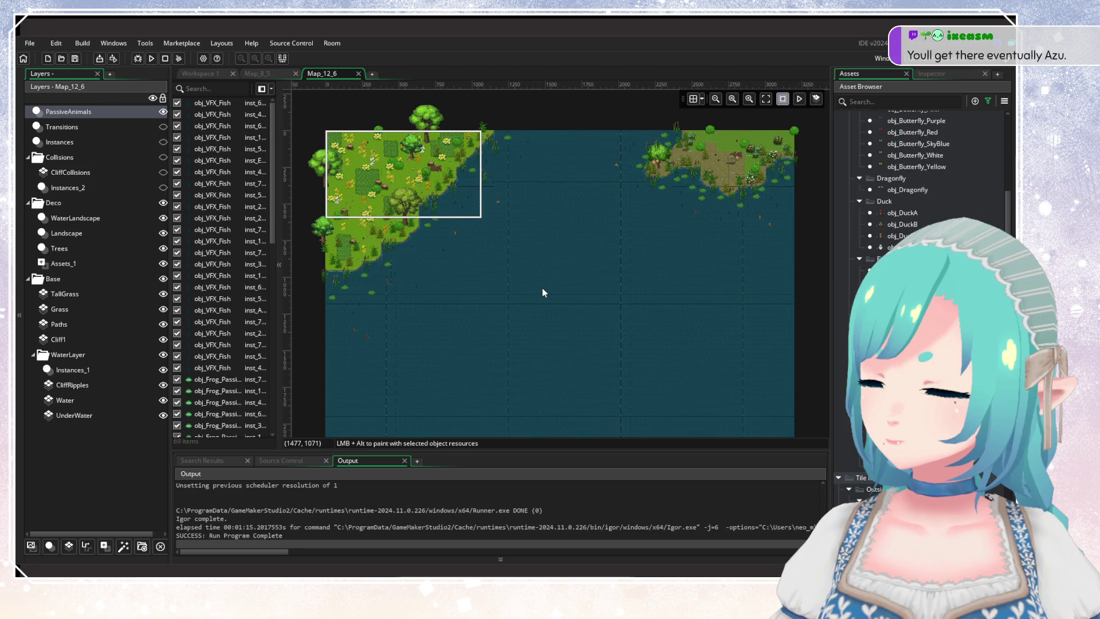
key("alt+Tab")
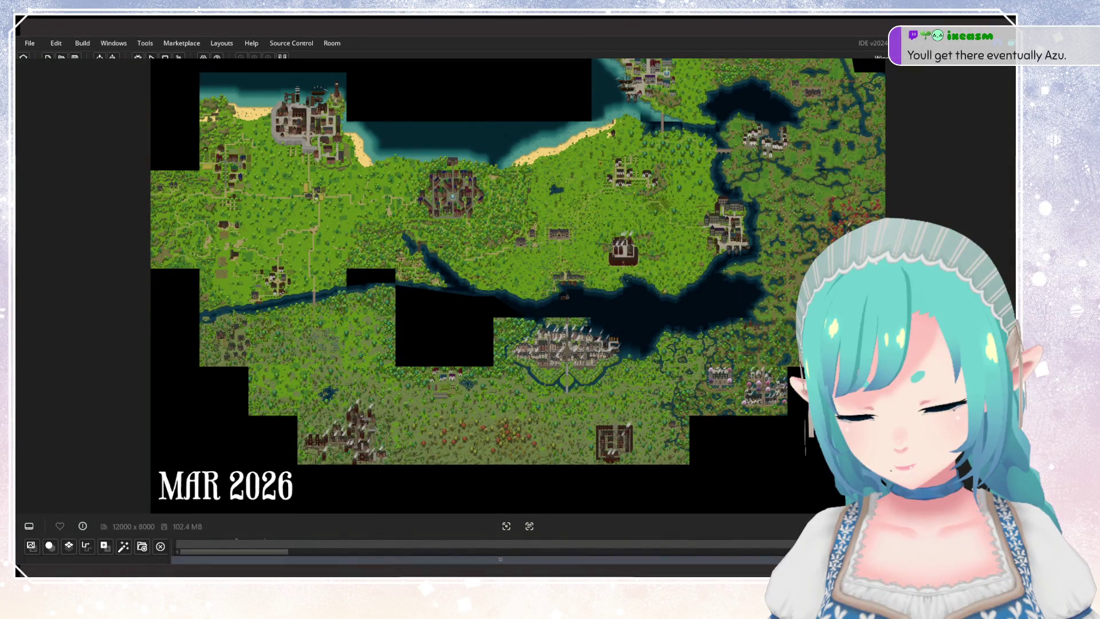
Step: Zoom into the world map image and pan across the harbour town and coast
scroll(636, 331, "up", 8)
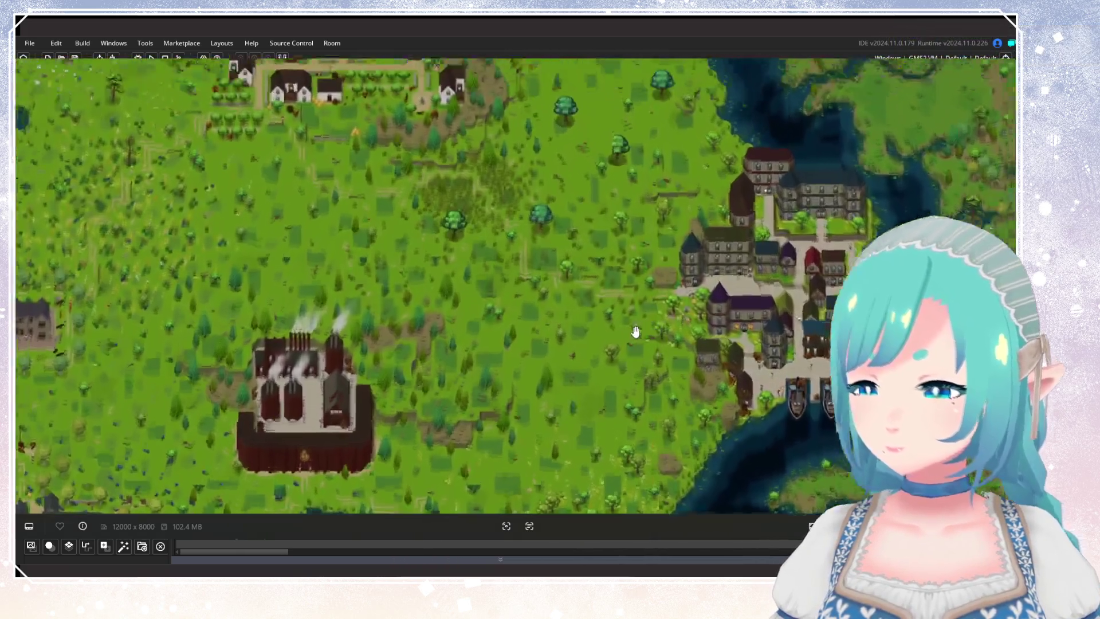
mouse_move(636, 331)
left_mouse_down()
mouse_move(393, 238)
mouse_move(405, 115)
left_mouse_up()
left_click_drag(423, 255, 463, 256)
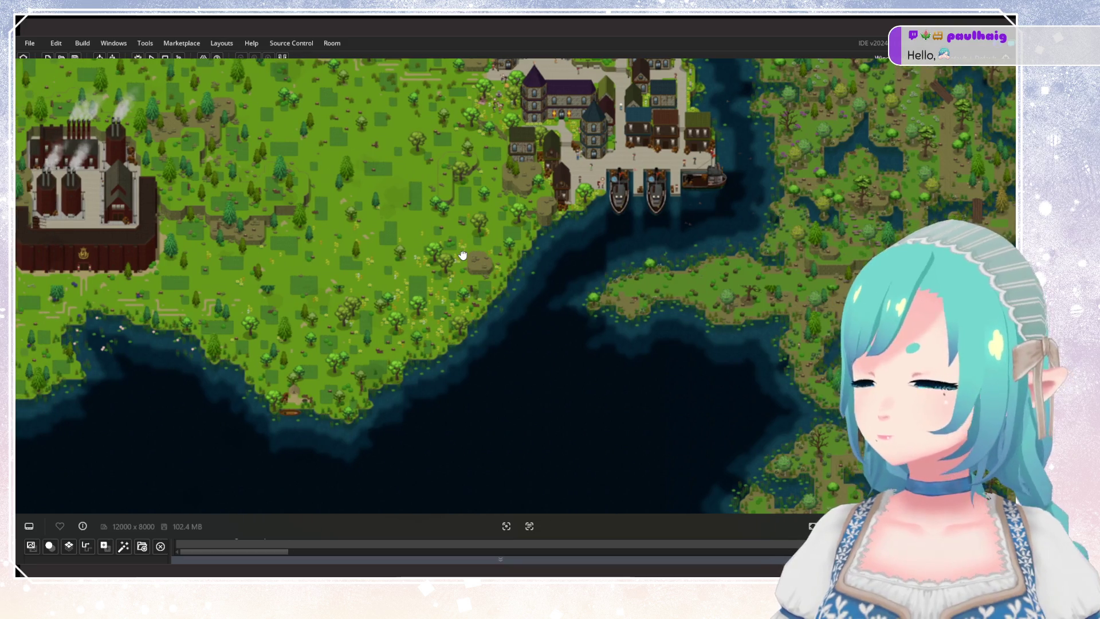
left_click_drag(463, 256, 486, 294)
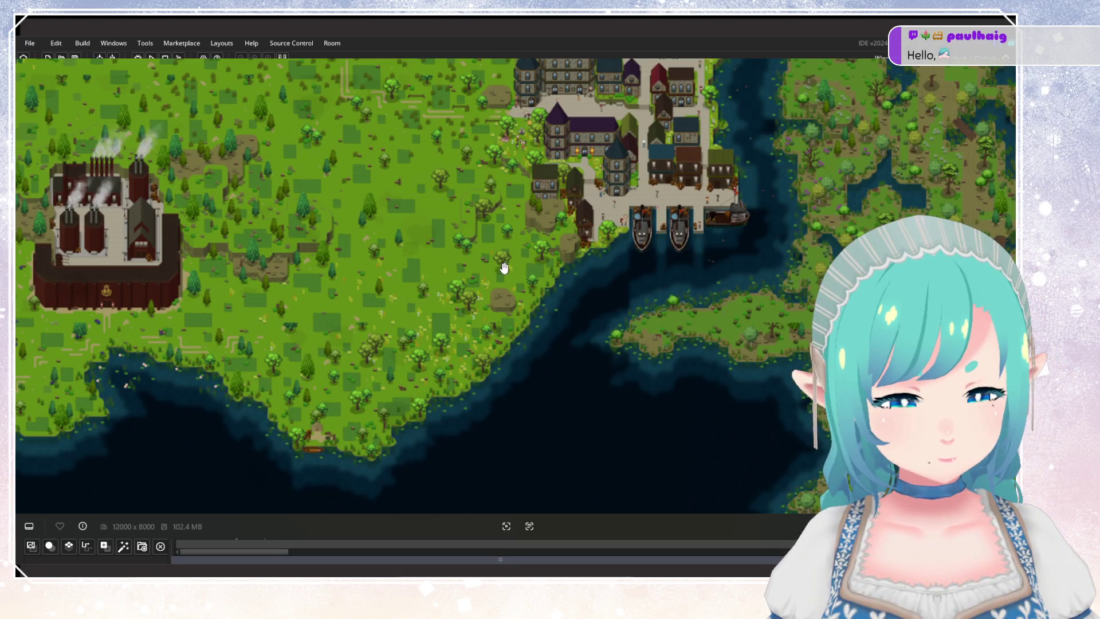
Step: Pan toward the lower-left terrain, zoom back out, and inspect the northern coastline
mouse_move(499, 235)
left_mouse_down()
mouse_move(488, 278)
mouse_move(584, 346)
left_mouse_up()
scroll(493, 245, "down", 1)
scroll(584, 346, "down", 1)
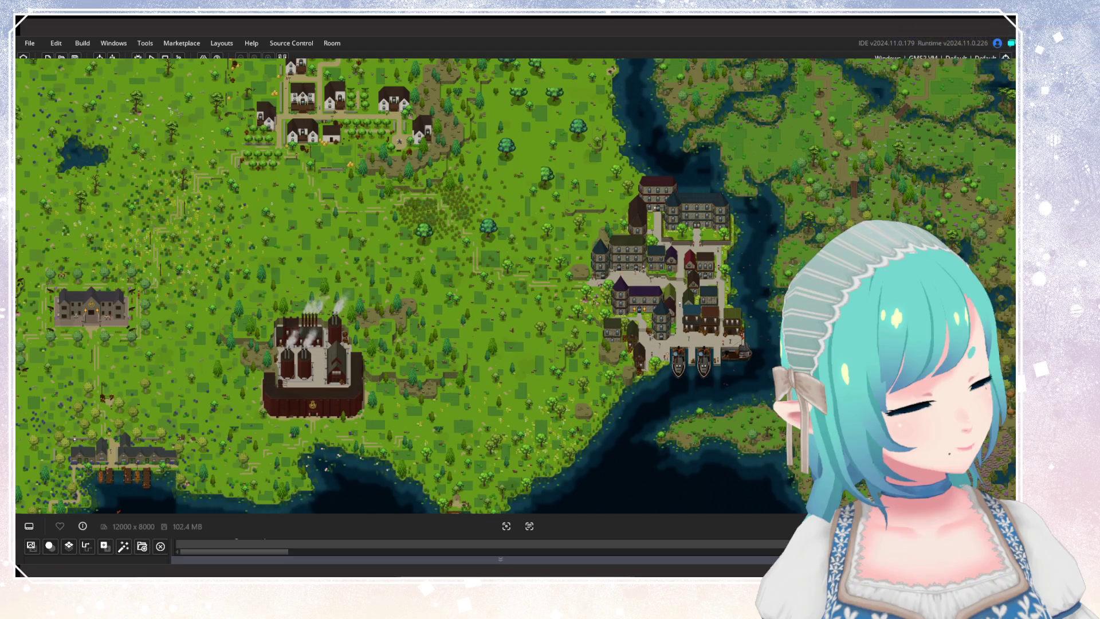
scroll(632, 347, "down", 4)
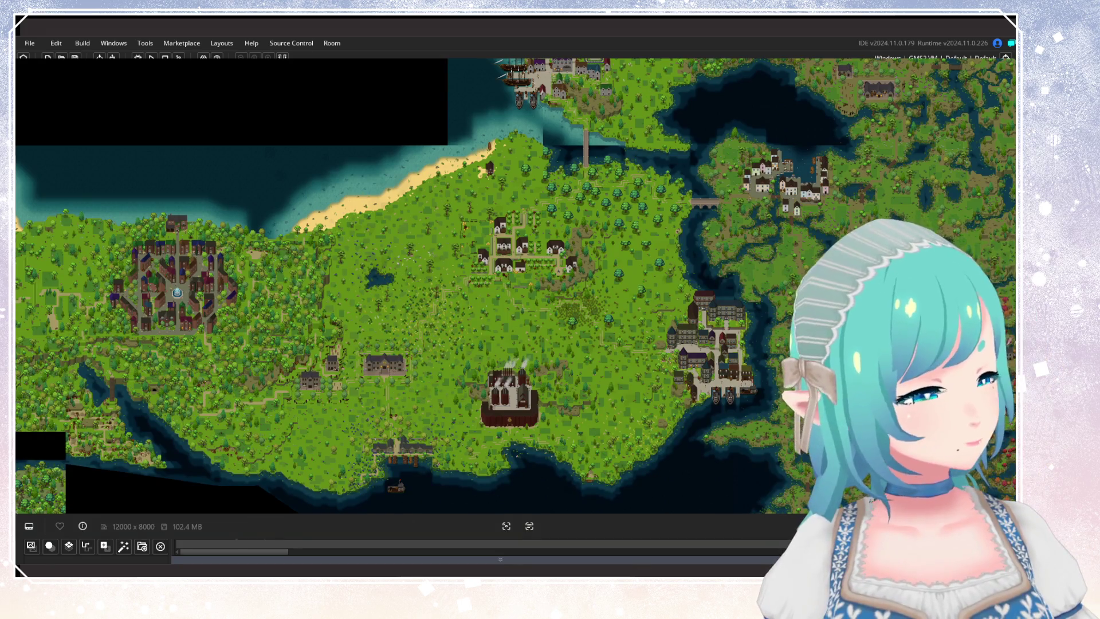
left_click_drag(578, 278, 593, 346)
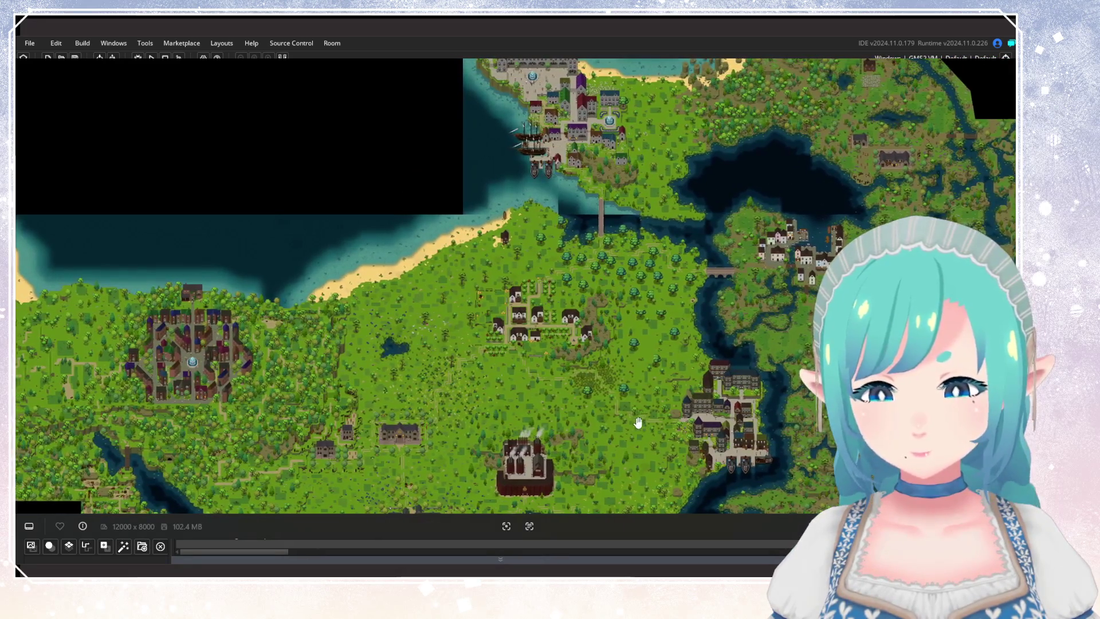
scroll(593, 347, "down", 3)
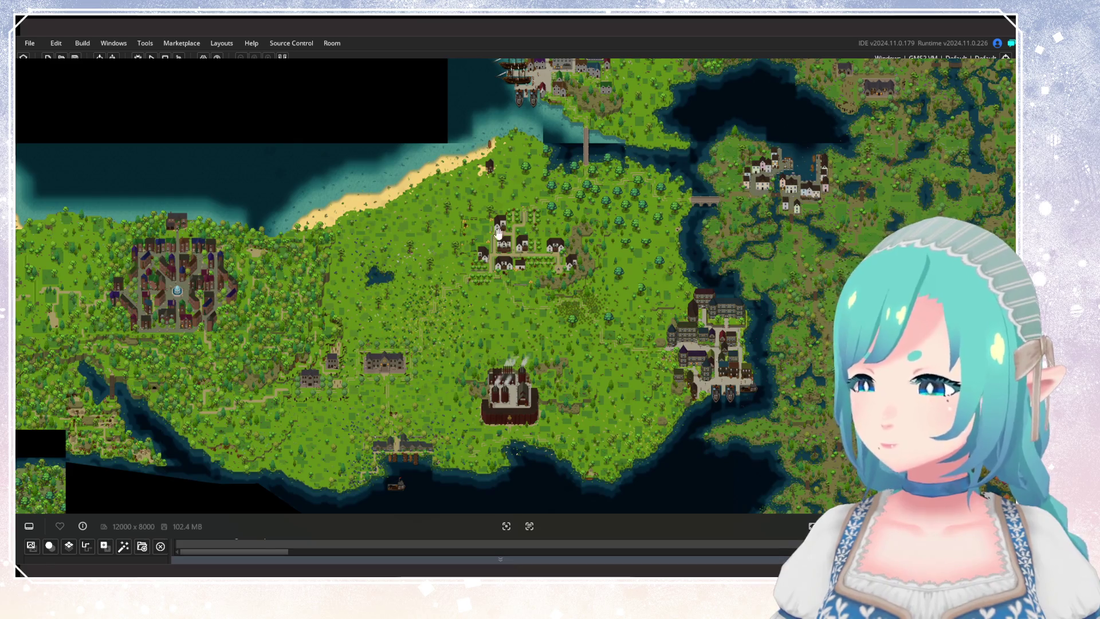
scroll(593, 177, "up", 3)
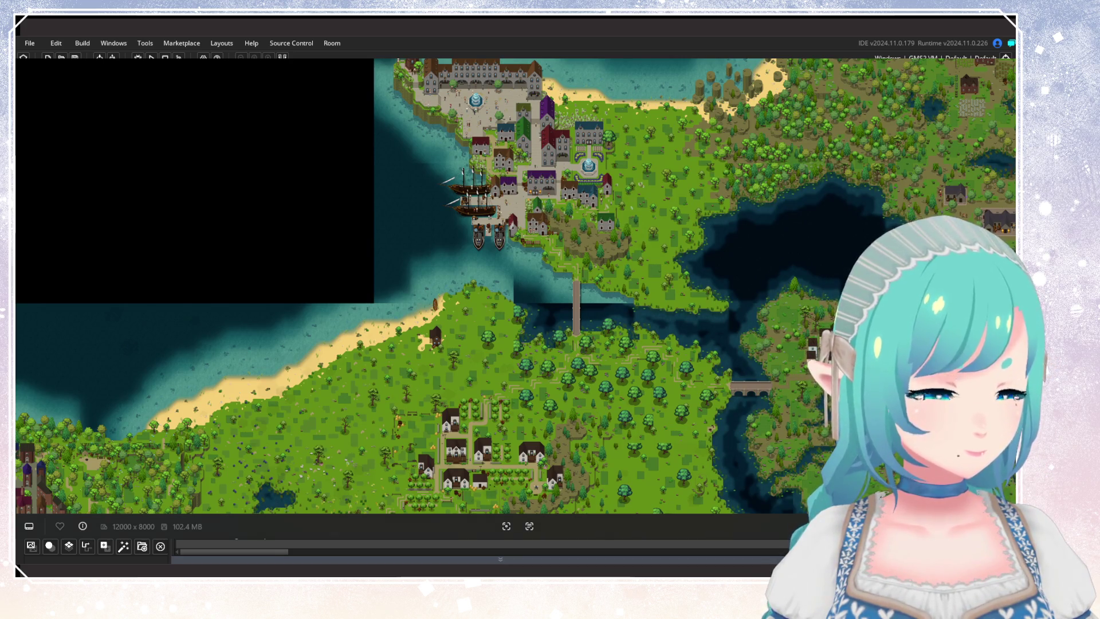
Step: Look over the northern harbour town with its sailing ship and fountain plazas, then zoom out
mouse_move(543, 401)
left_mouse_down()
mouse_move(474, 398)
mouse_move(577, 290)
mouse_move(491, 405)
mouse_move(495, 396)
left_mouse_up()
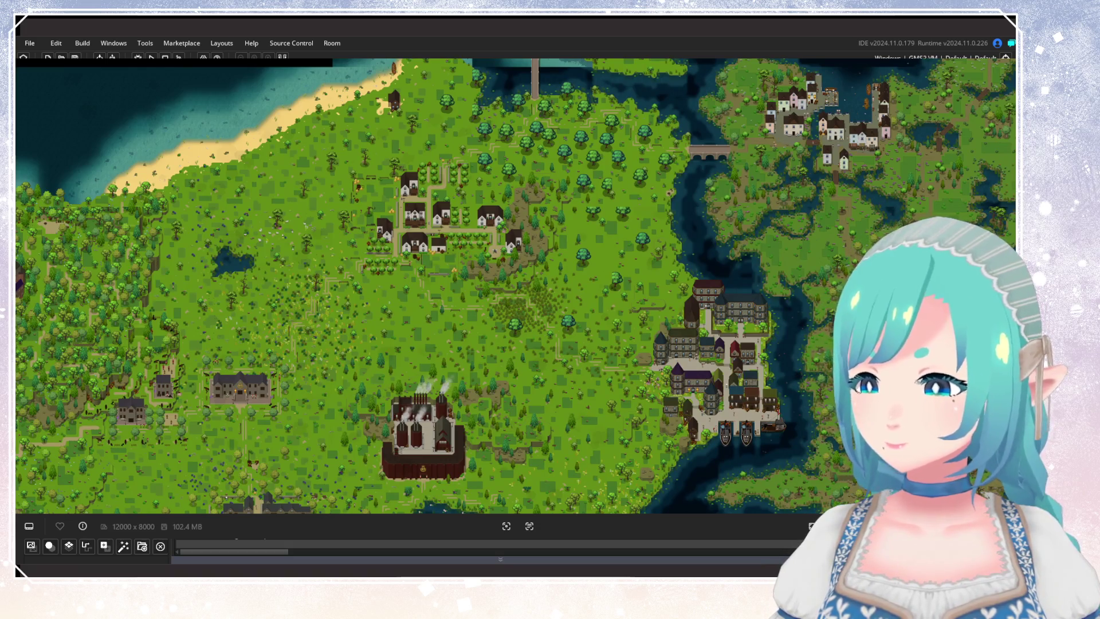
scroll(558, 225, "down", 2)
scroll(535, 307, "up", 2)
scroll(462, 414, "up", 5)
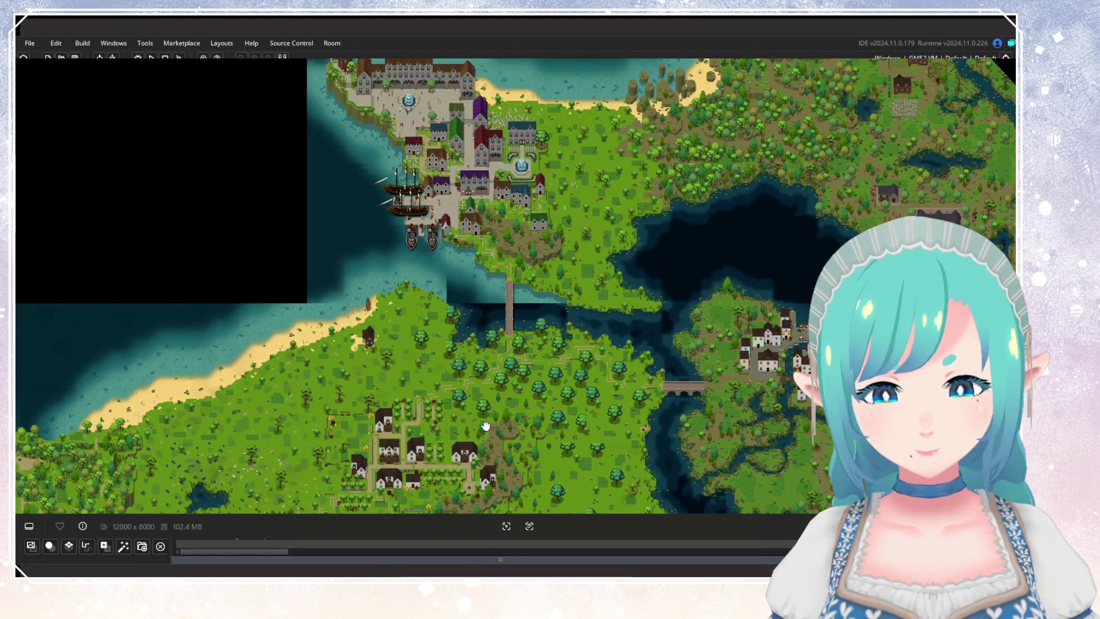
scroll(485, 425, "down", 5)
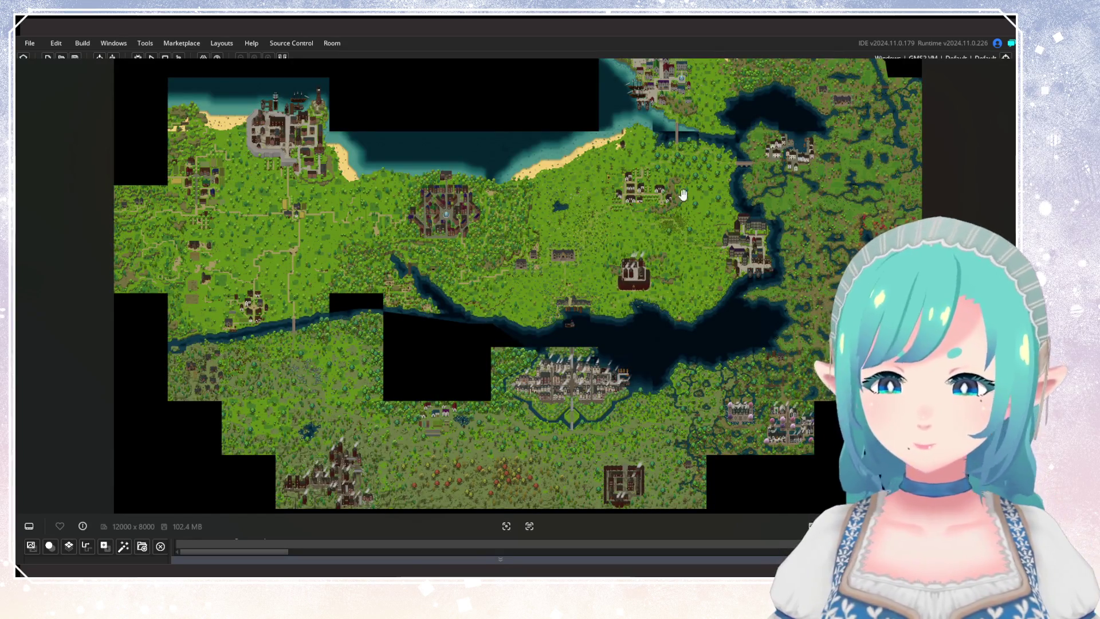
Step: Pan west to the northwest town and zoom in on forest fields and dirt roads
scroll(543, 379, "up", 5)
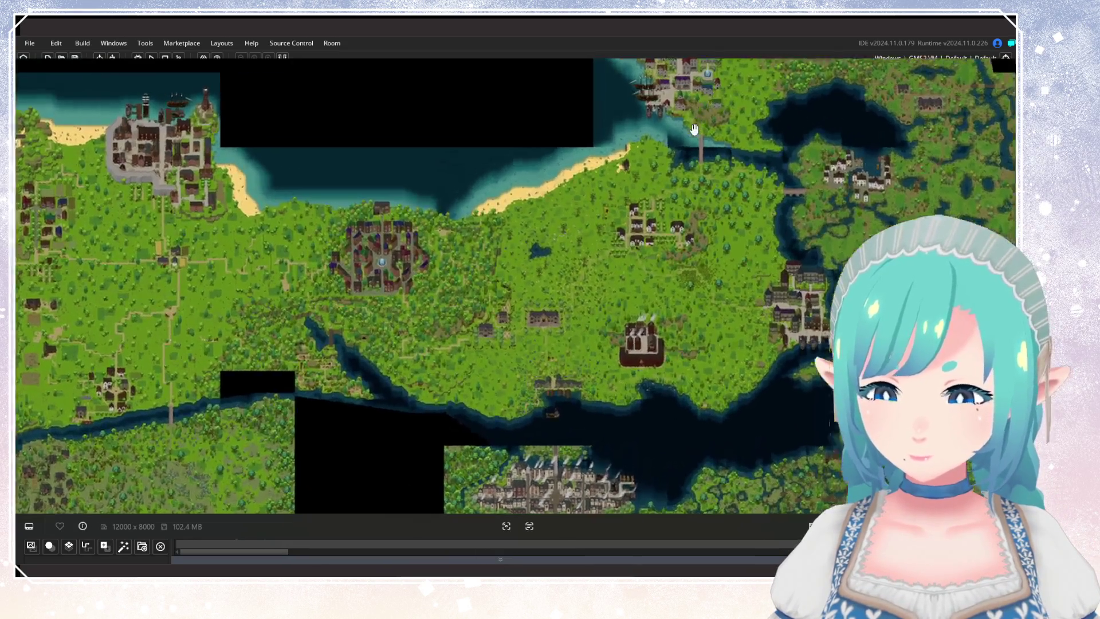
scroll(646, 257, "down", 5)
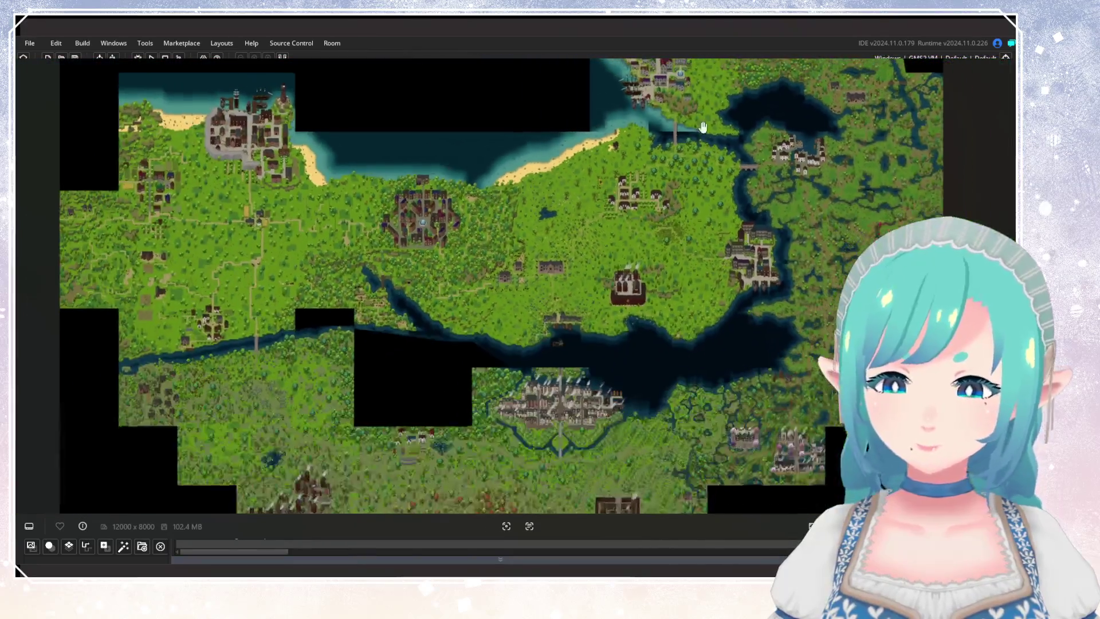
scroll(187, 262, "up", 5)
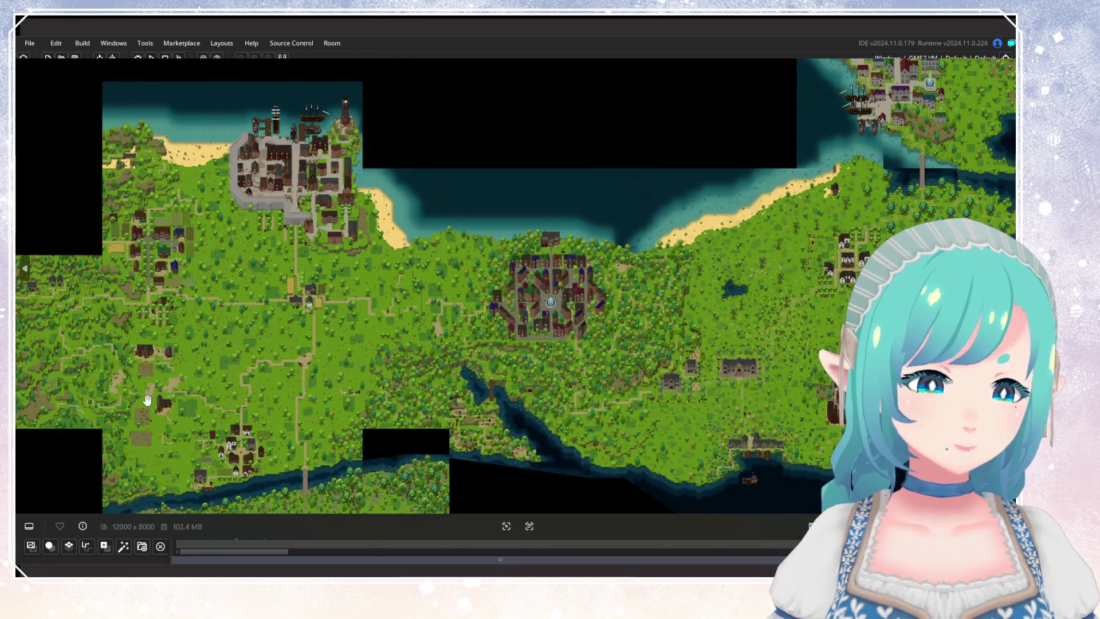
left_click_drag(449, 369, 255, 297)
scroll(484, 331, "down", 2)
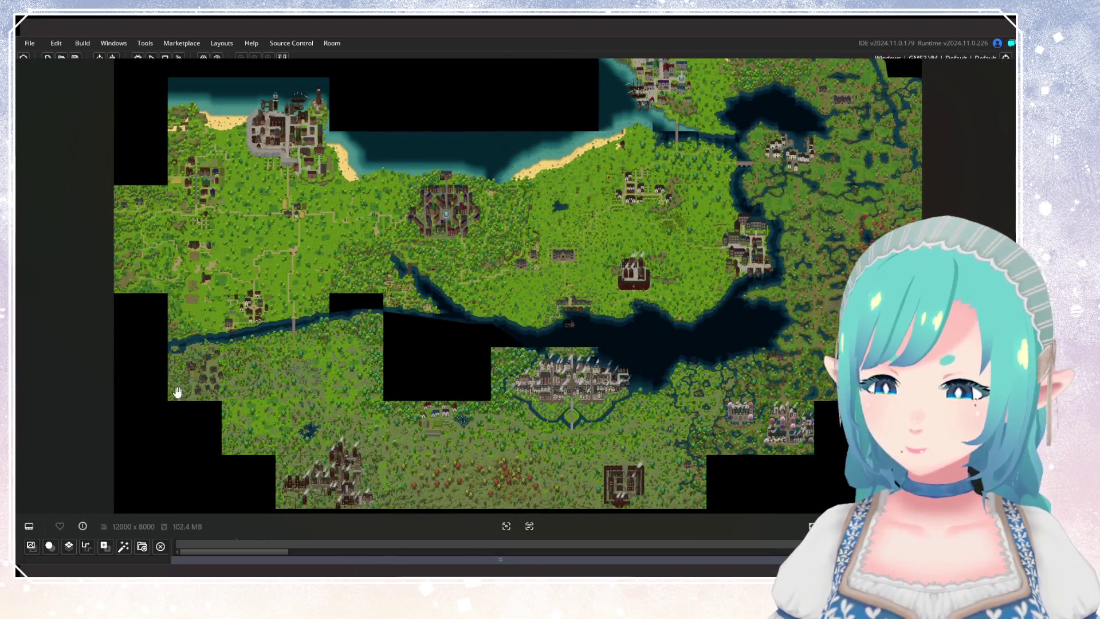
scroll(165, 216, "up", 5)
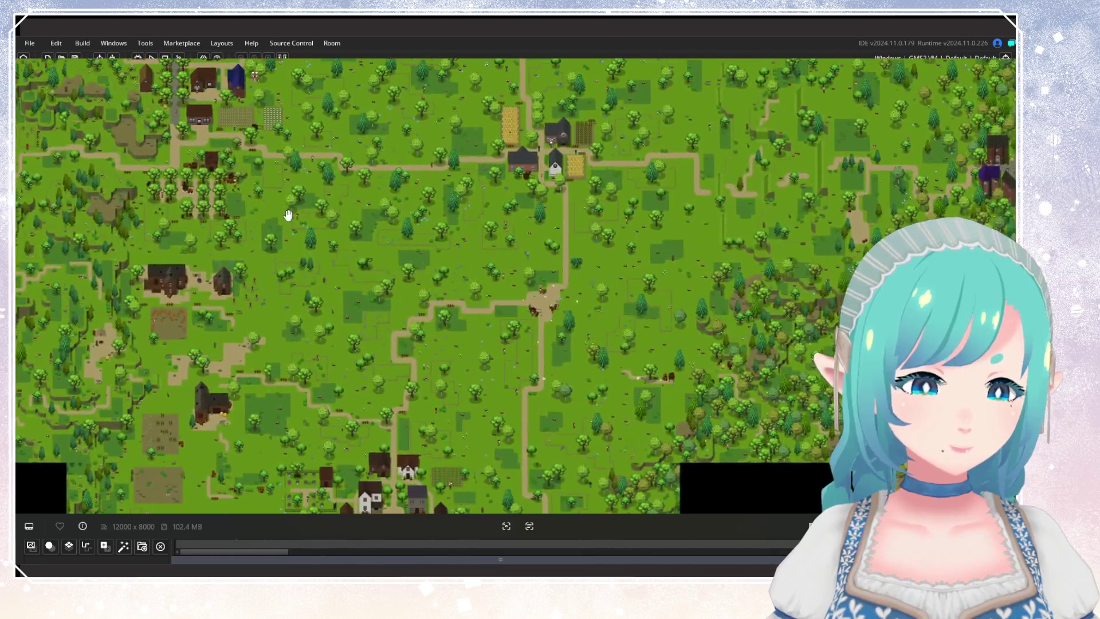
Step: Zoom closely into the wooden bridge and beach cliffs to check pixel-art detail
scroll(288, 215, "down", 3)
scroll(360, 360, "up", 2)
scroll(149, 256, "up", 5)
scroll(149, 256, "up", 4)
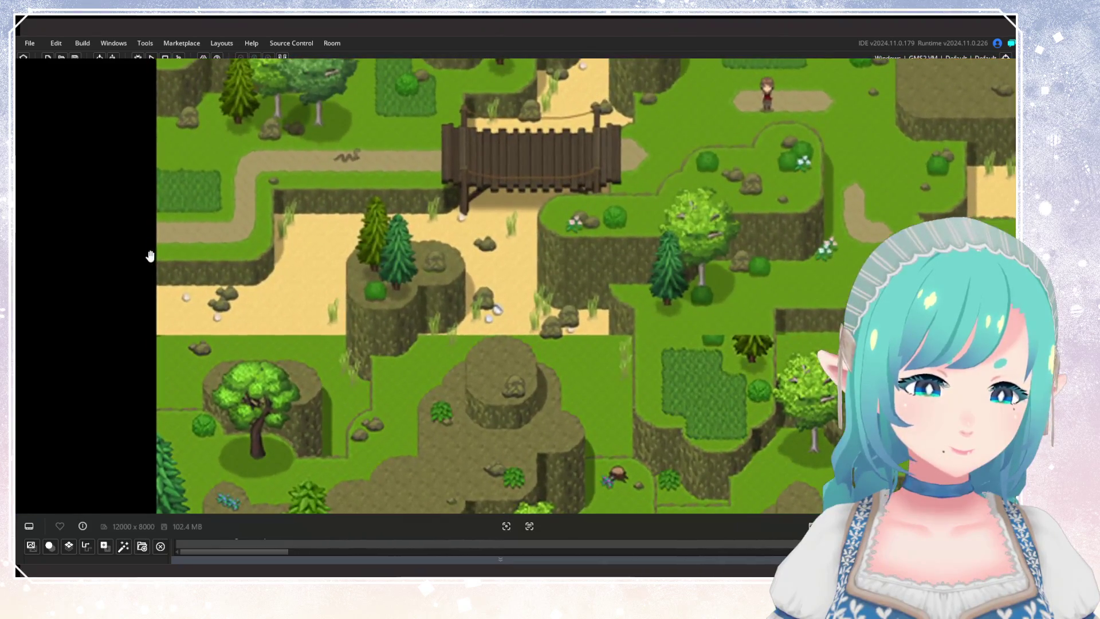
scroll(312, 295, "down", 3)
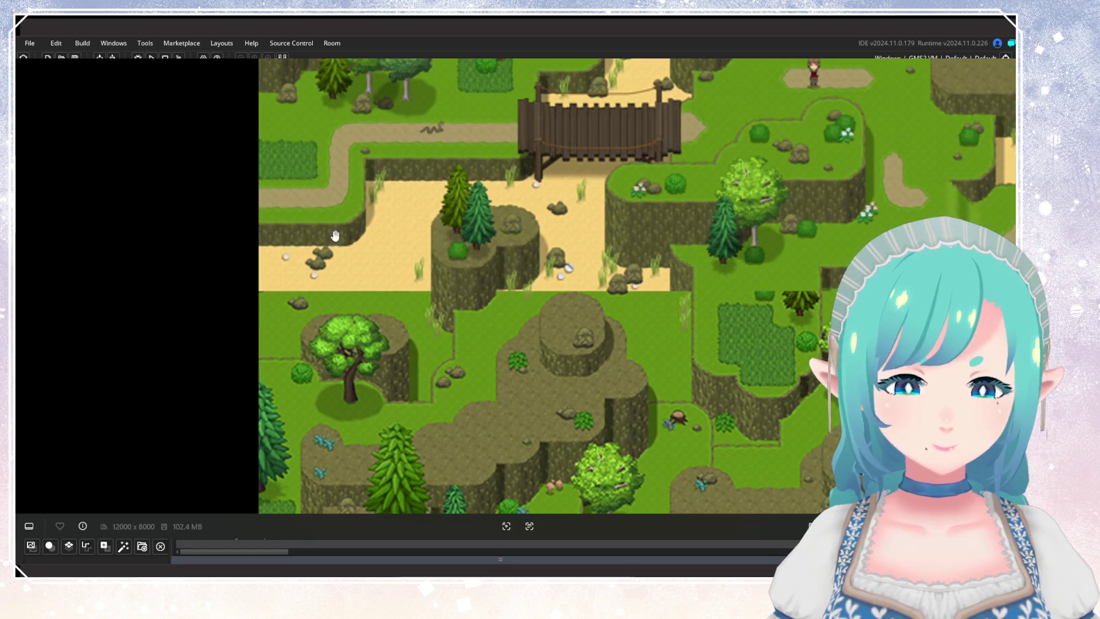
scroll(596, 221, "up", 3)
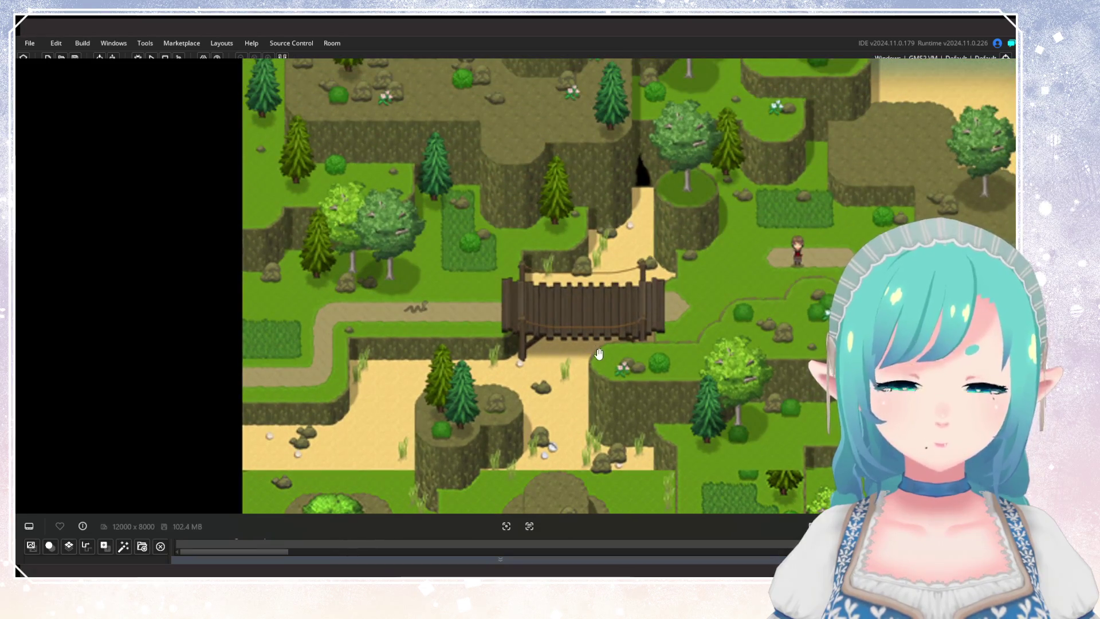
scroll(495, 207, "right", 2)
scroll(495, 208, "down", 5)
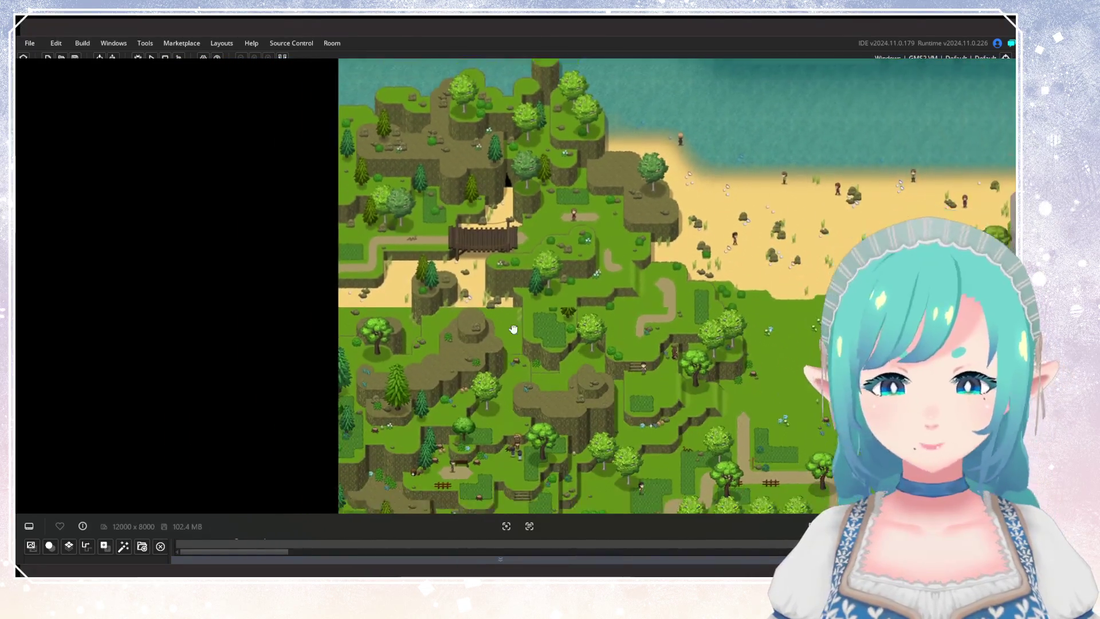
scroll(513, 334, "up", 3)
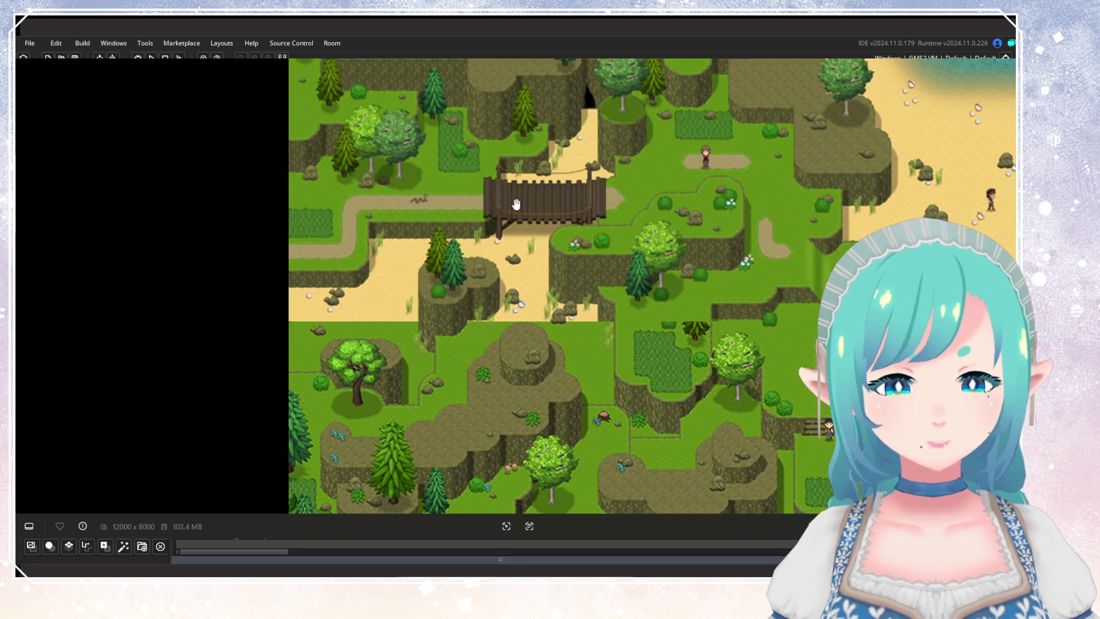
scroll(479, 316, "down", 1)
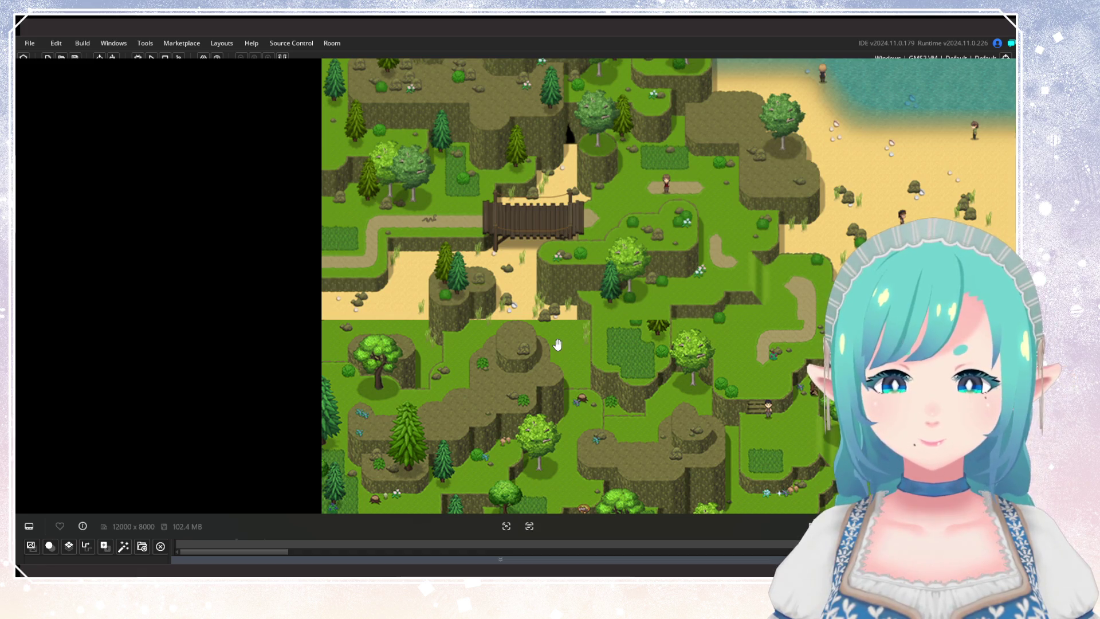
scroll(557, 344, "down", 3)
left_click_drag(557, 344, 537, 236)
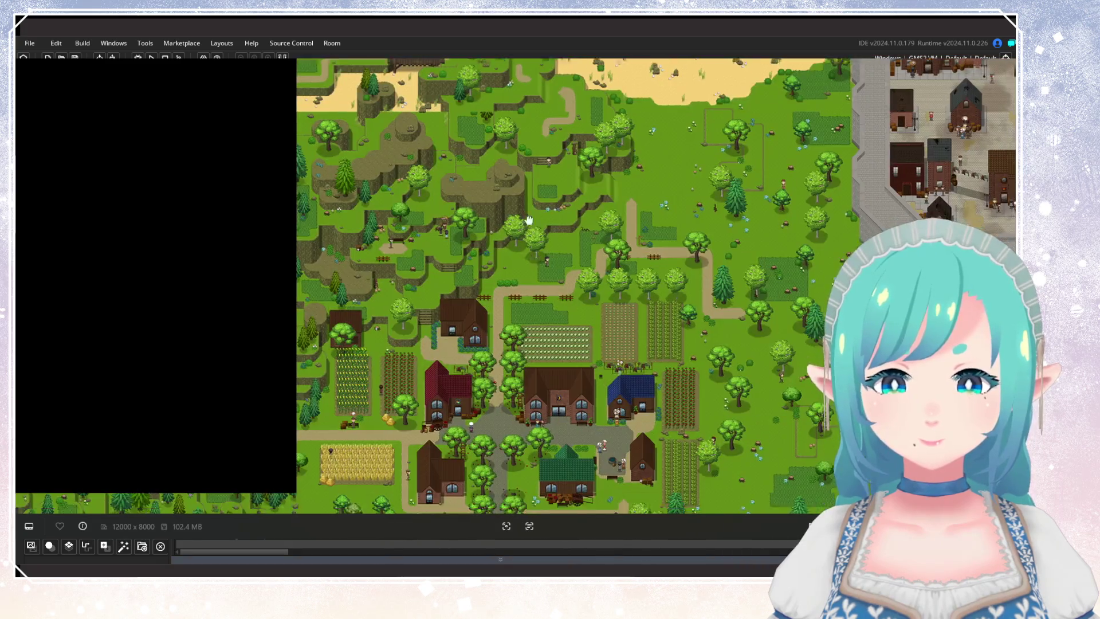
scroll(537, 237, "down", 5)
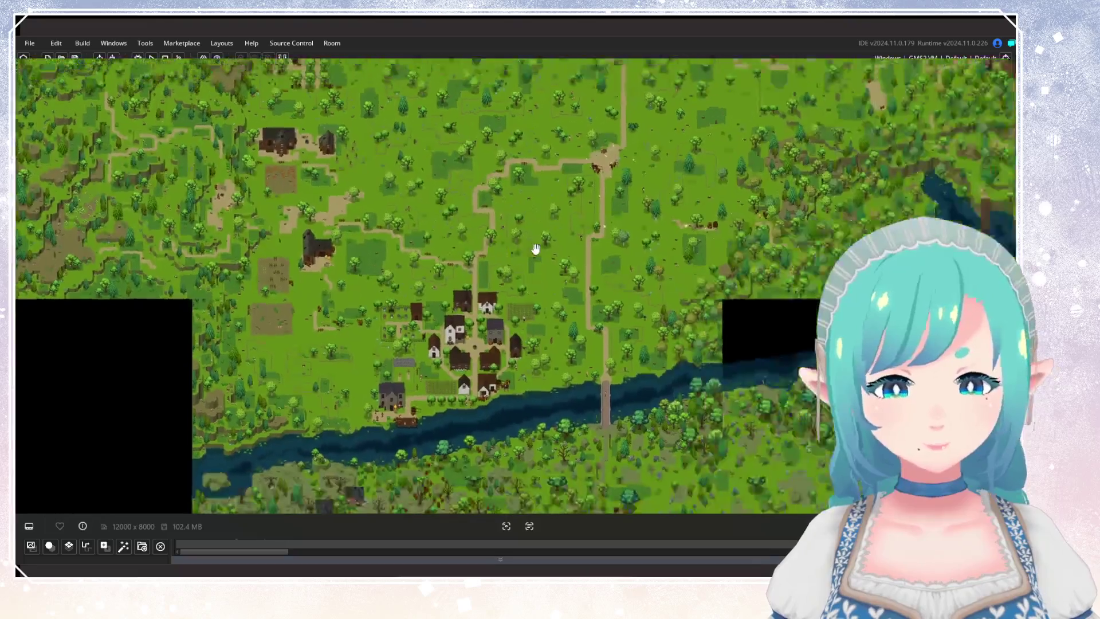
scroll(535, 249, "down", 2)
left_click_drag(469, 186, 538, 368)
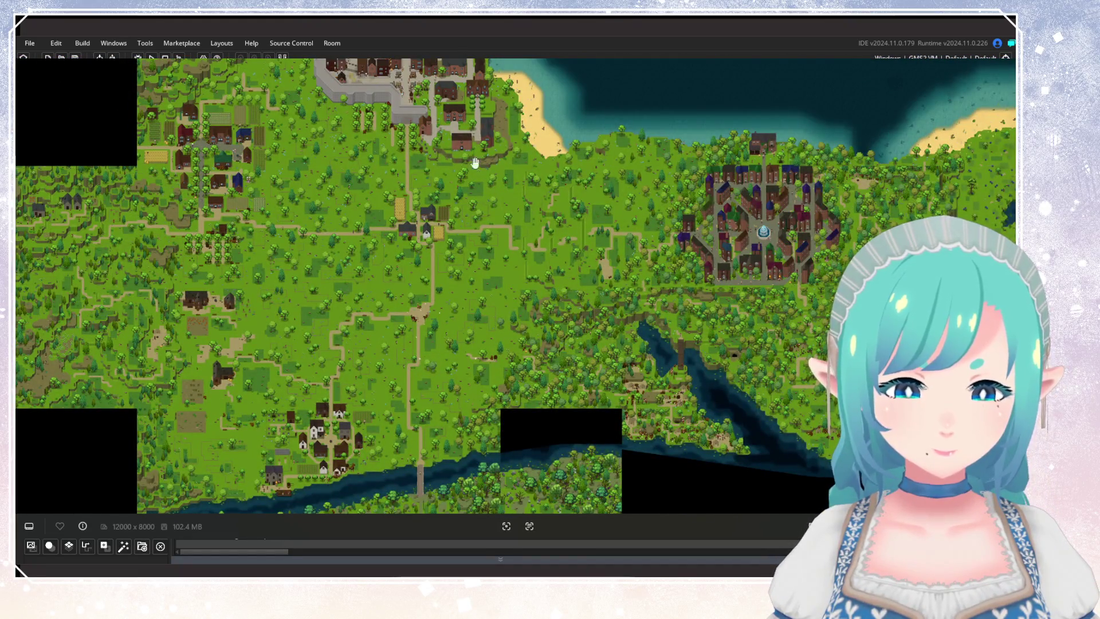
mouse_move(475, 163)
left_mouse_down()
mouse_move(36, 162)
mouse_move(382, 196)
left_mouse_up()
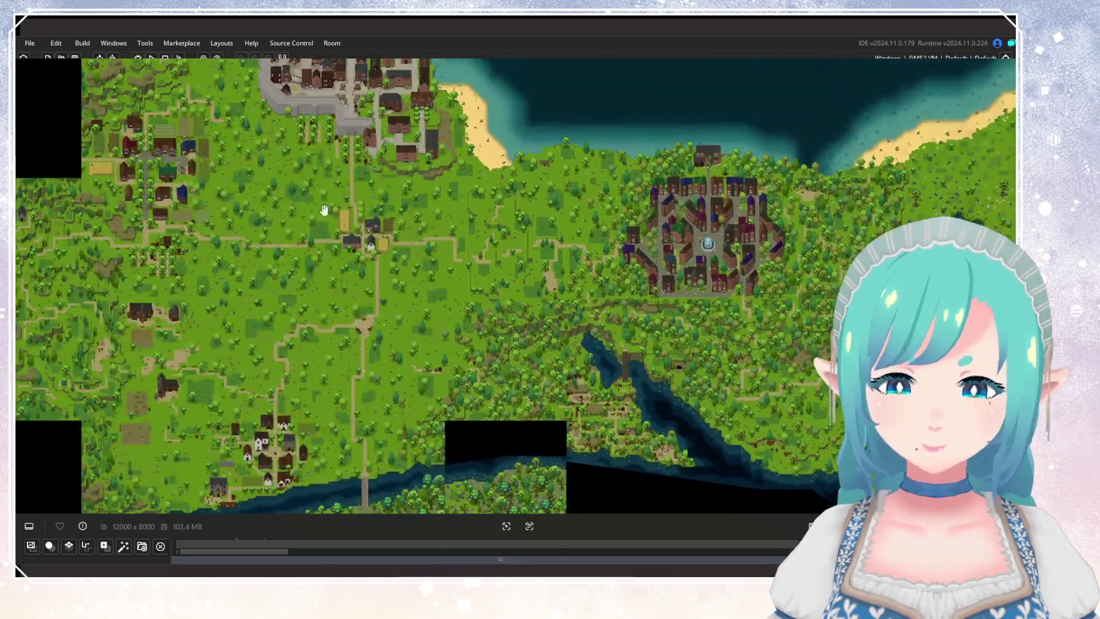
scroll(208, 295, "up", 5)
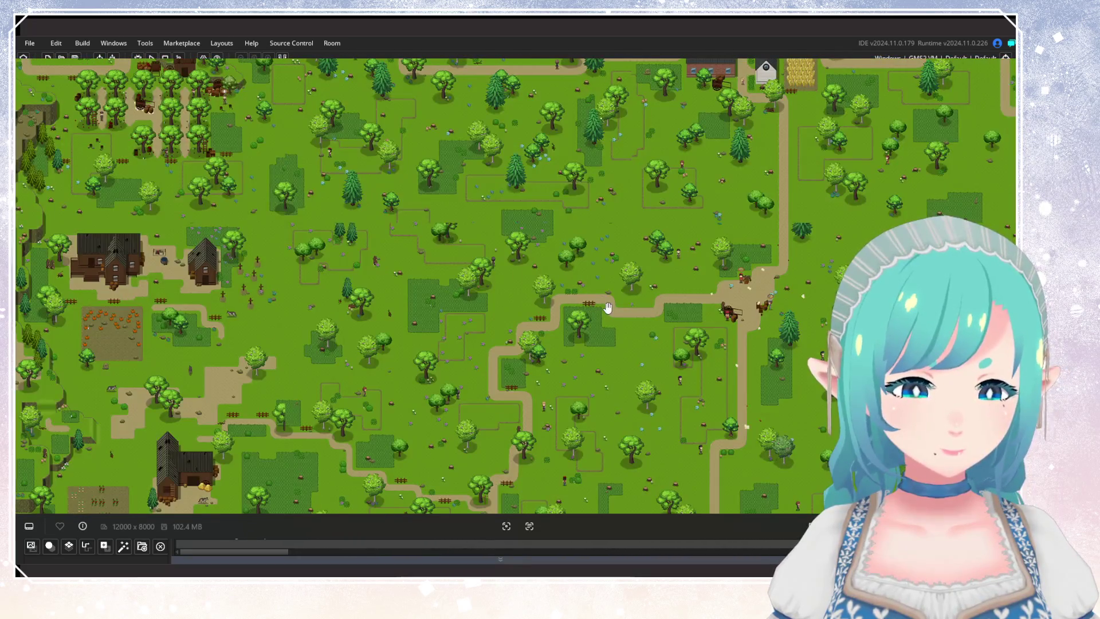
mouse_move(604, 297)
left_mouse_down()
mouse_move(575, 299)
mouse_move(570, 319)
mouse_move(418, 364)
left_mouse_up()
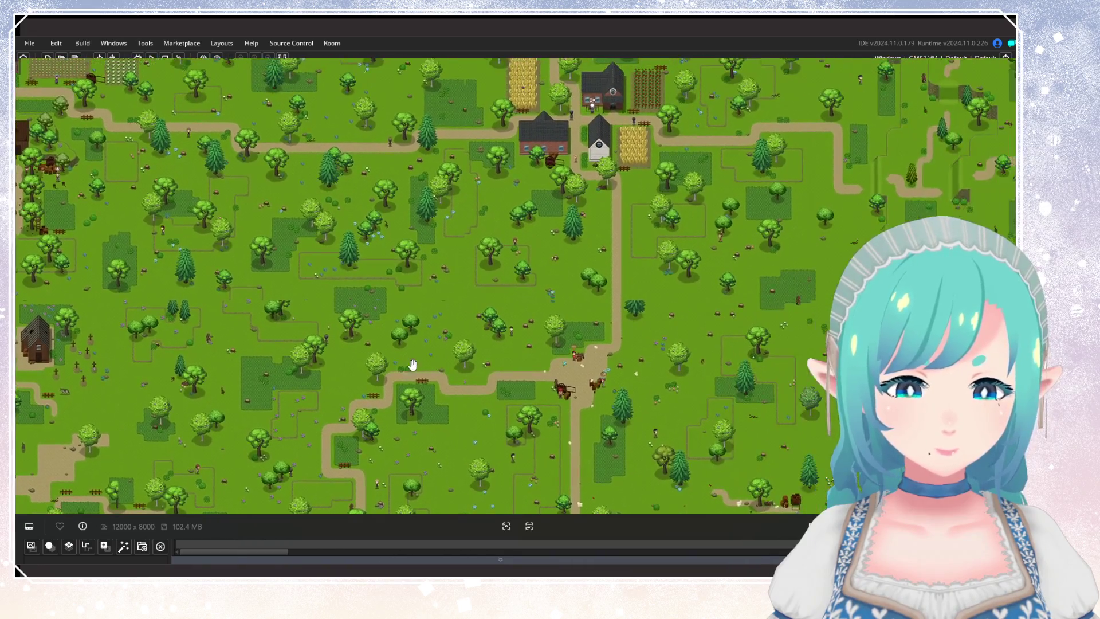
scroll(553, 319, "up", 5)
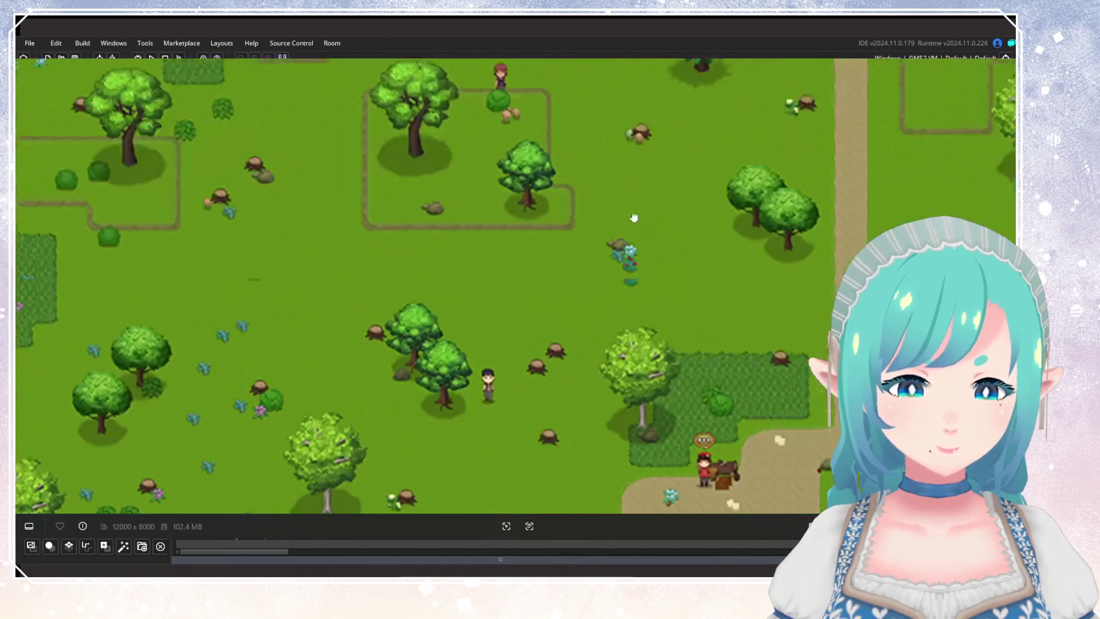
scroll(338, 354, "down", 8)
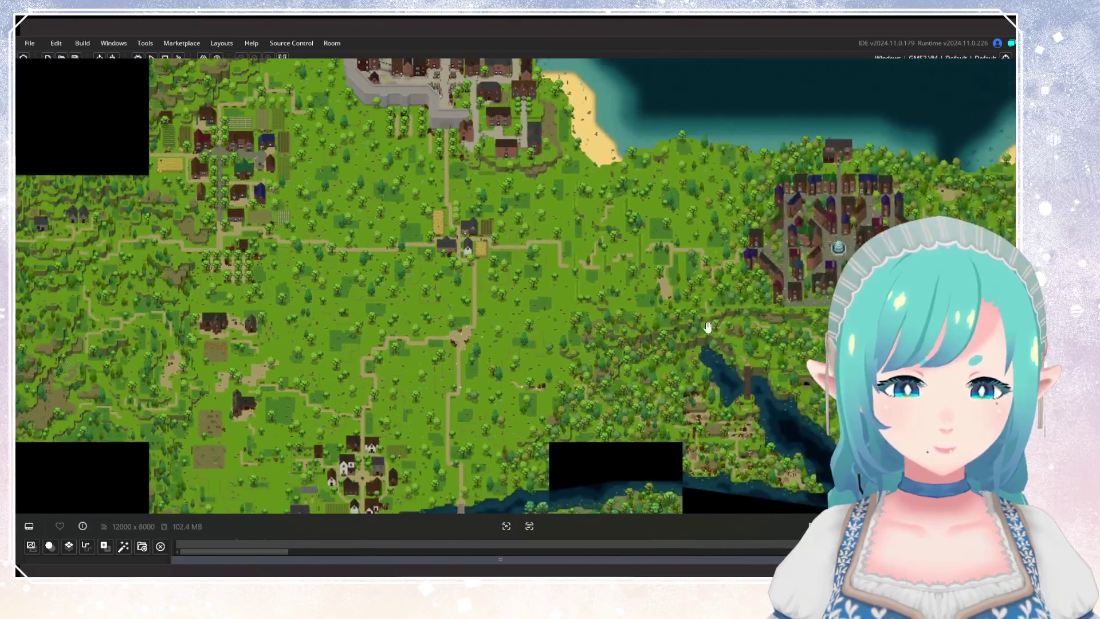
left_click_drag(708, 327, 449, 295)
scroll(634, 310, "up", 6)
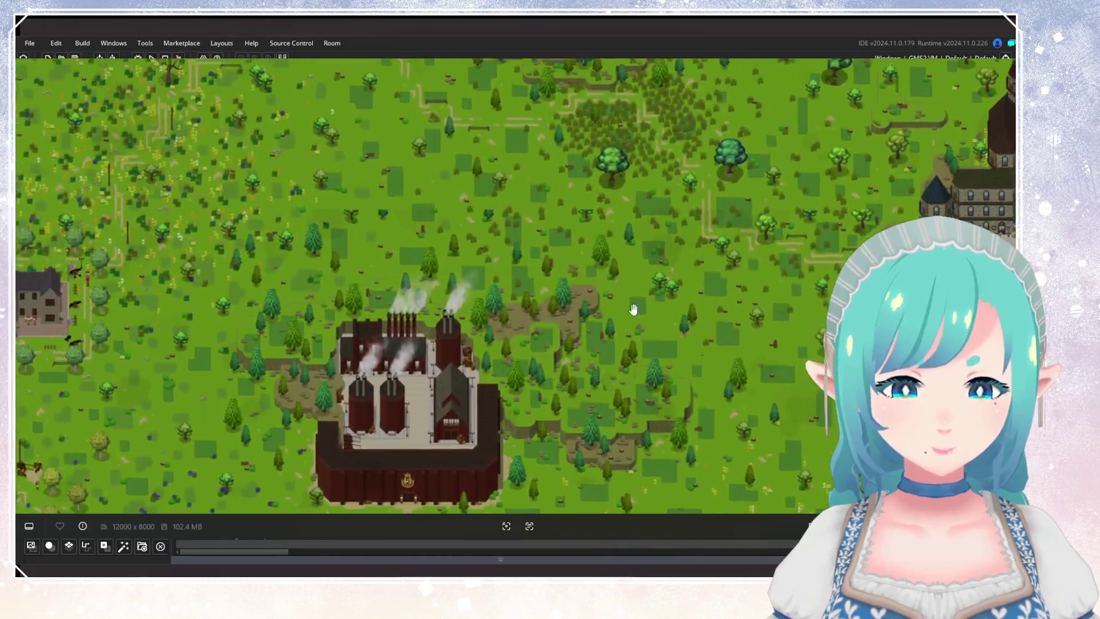
mouse_move(633, 309)
left_mouse_down()
mouse_move(848, 338)
mouse_move(791, 447)
mouse_move(573, 398)
mouse_move(635, 255)
left_mouse_up()
scroll(634, 255, "down", 4)
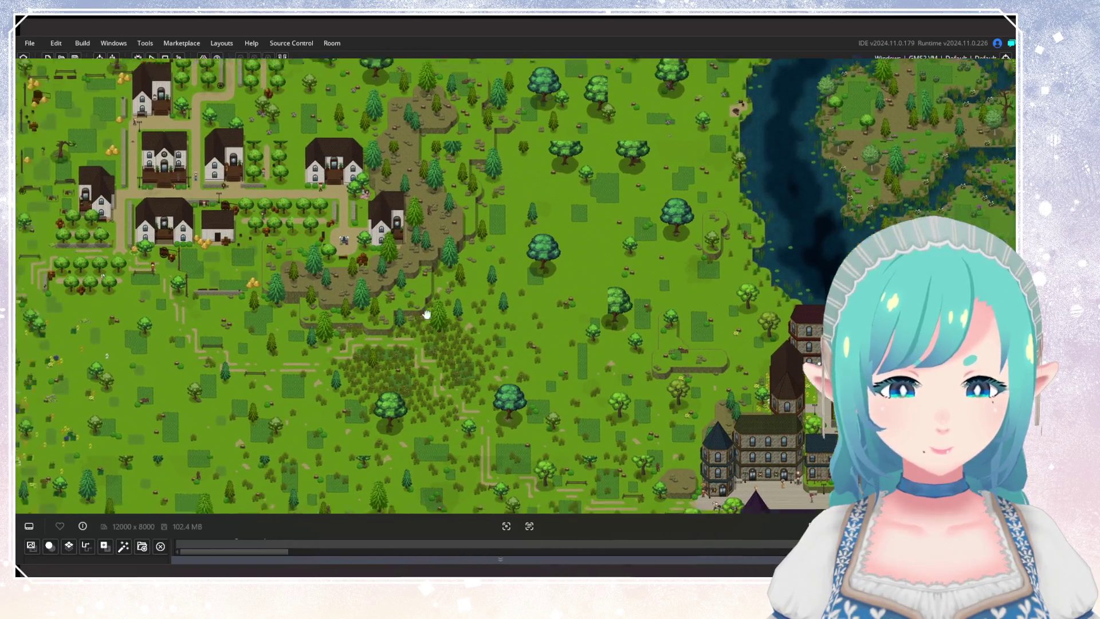
scroll(424, 315, "up", 5)
scroll(473, 275, "down", 5)
left_click_drag(474, 275, 717, 94)
scroll(266, 312, "up", 4)
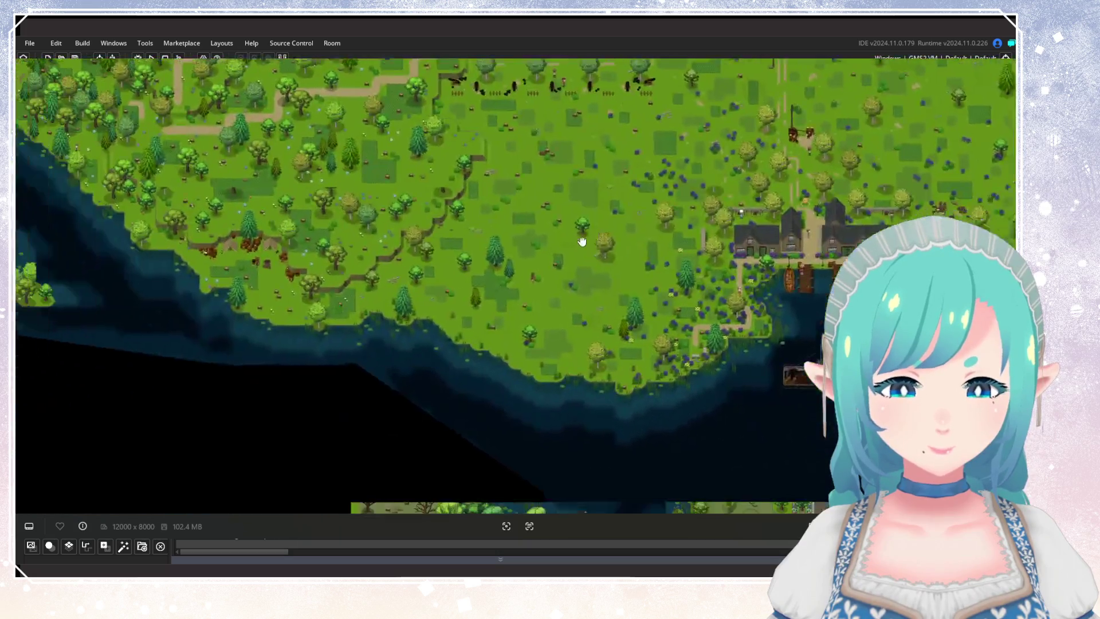
scroll(579, 241, "up", 1)
scroll(532, 246, "up", 4)
mouse_move(549, 303)
left_mouse_down()
mouse_move(388, 179)
mouse_move(372, 179)
mouse_move(486, 301)
left_mouse_up()
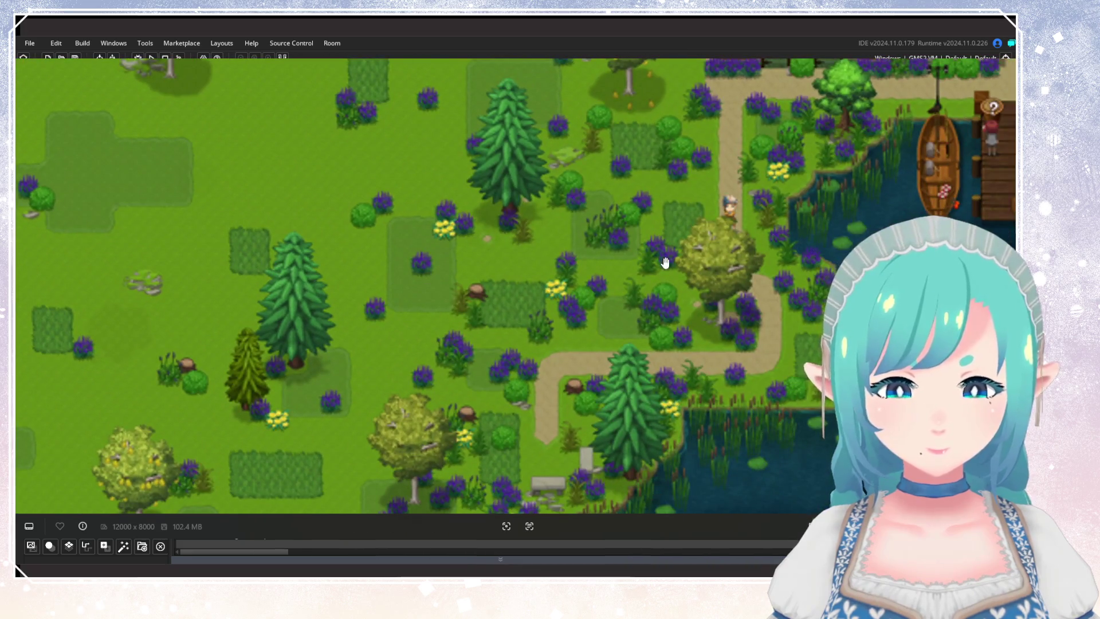
scroll(665, 253, "down", 3)
mouse_move(666, 254)
left_mouse_down()
mouse_move(683, 210)
mouse_move(417, 241)
left_mouse_up()
scroll(478, 171, "down", 10)
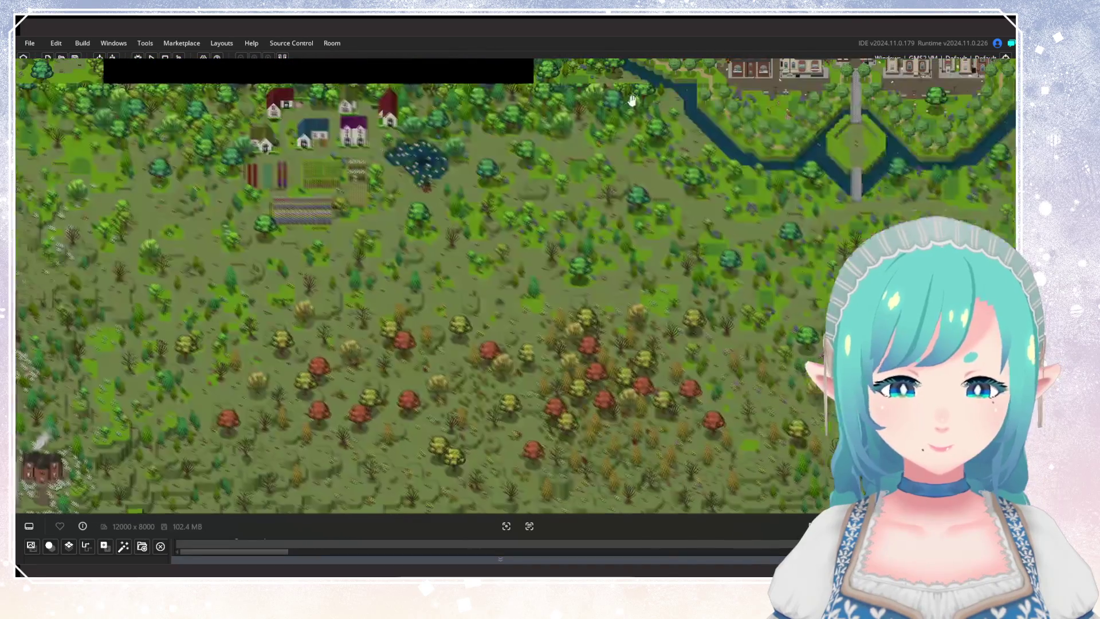
scroll(557, 225, "right", 5)
scroll(690, 261, "down", 3)
scroll(535, 250, "up", 5)
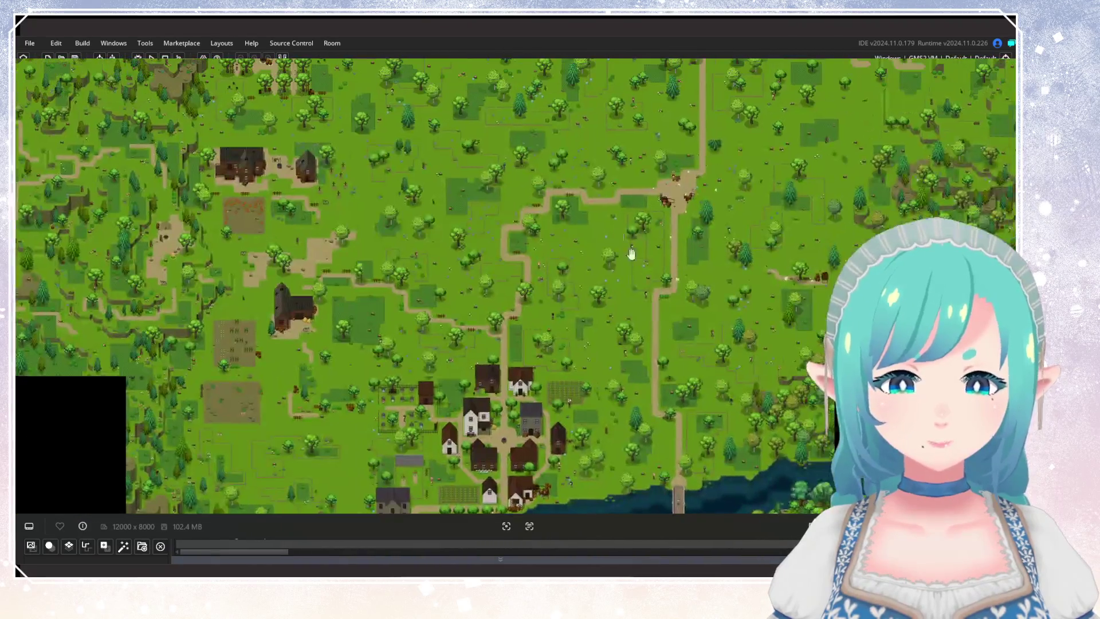
scroll(697, 394, "up", 5)
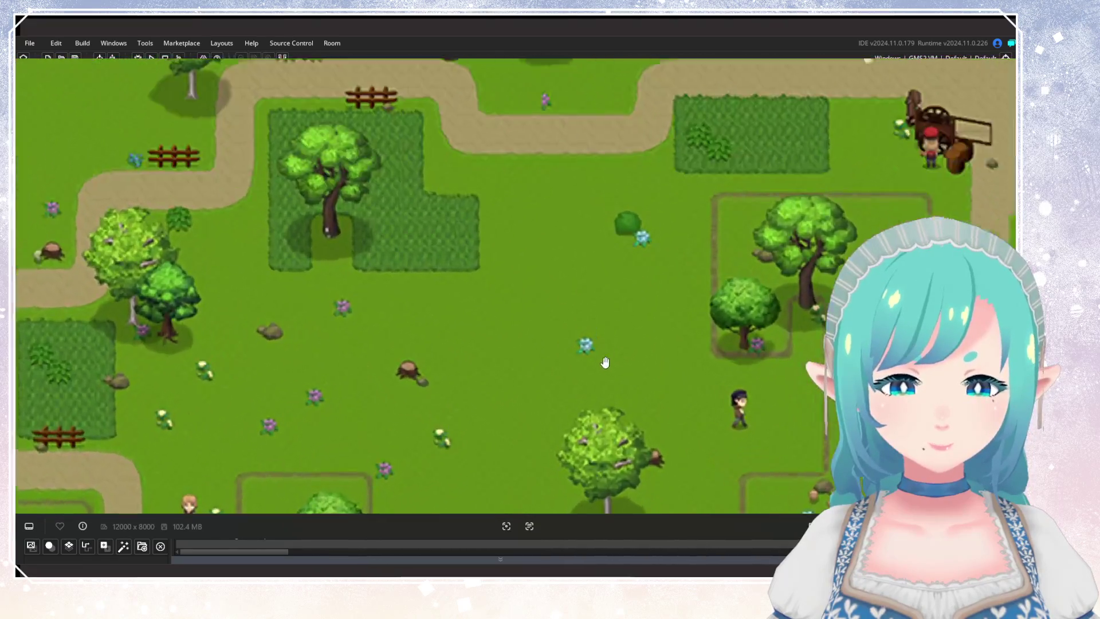
scroll(436, 381, "down", 3)
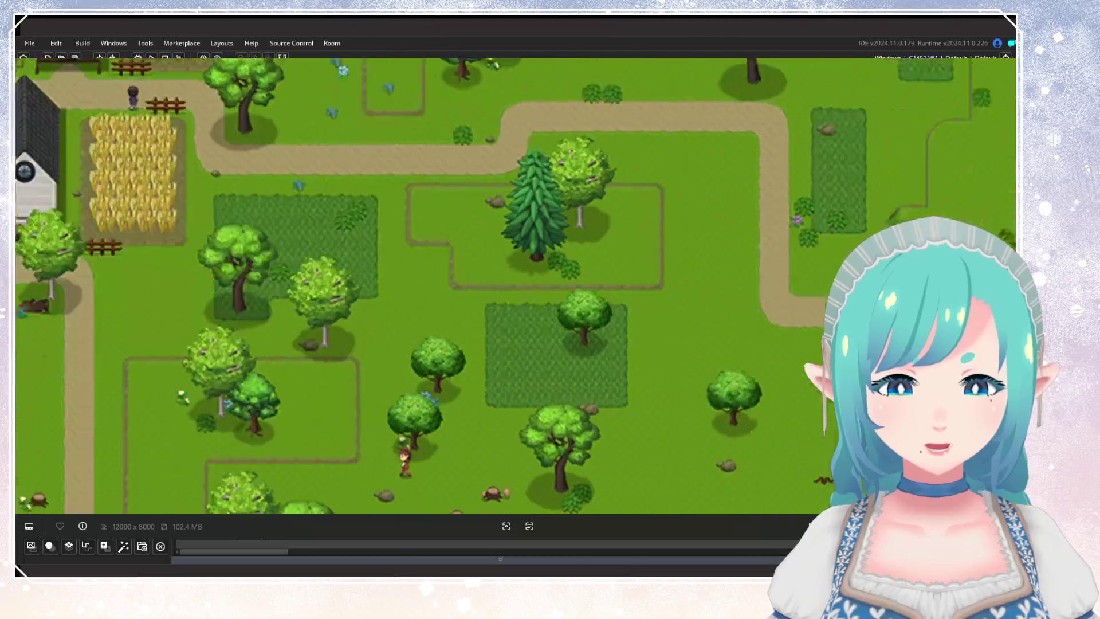
scroll(535, 196, "up", 2)
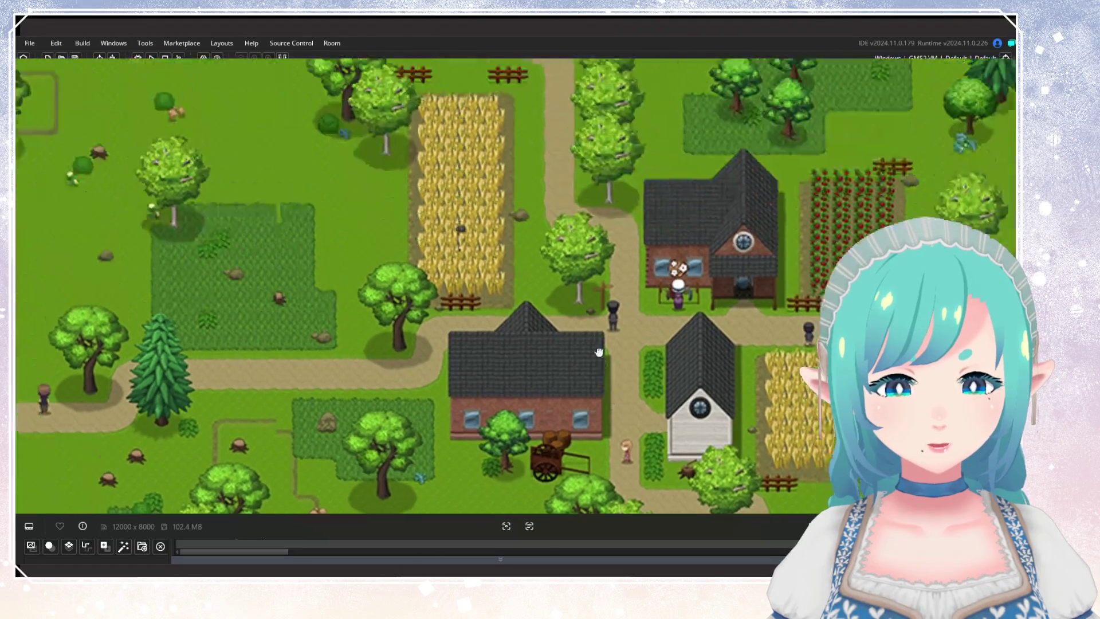
scroll(621, 209, "up", 1)
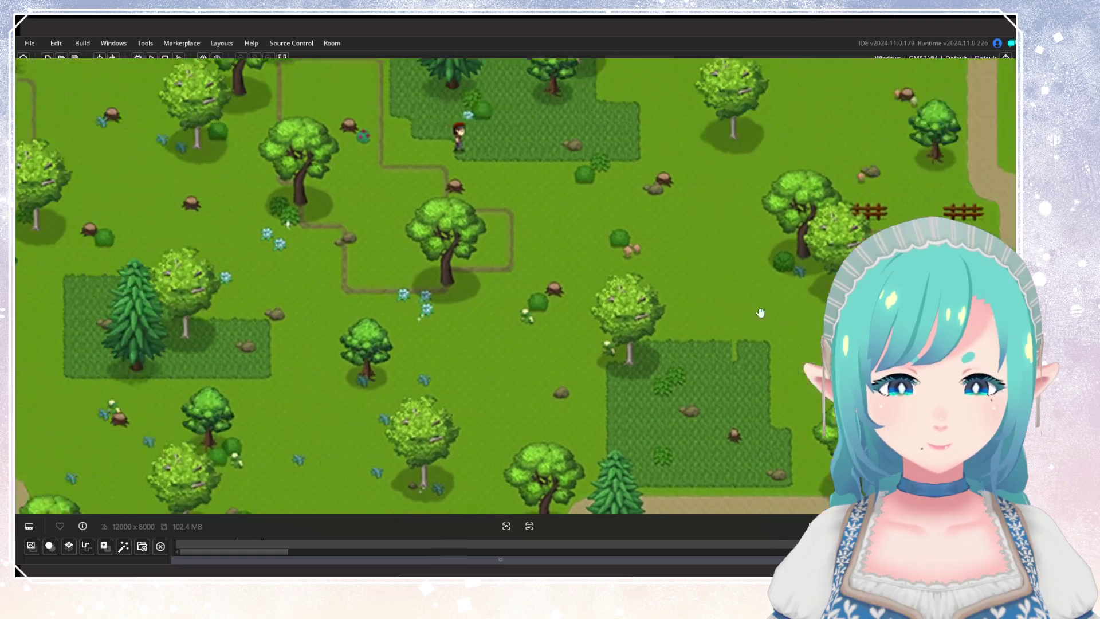
scroll(540, 283, "up", 2)
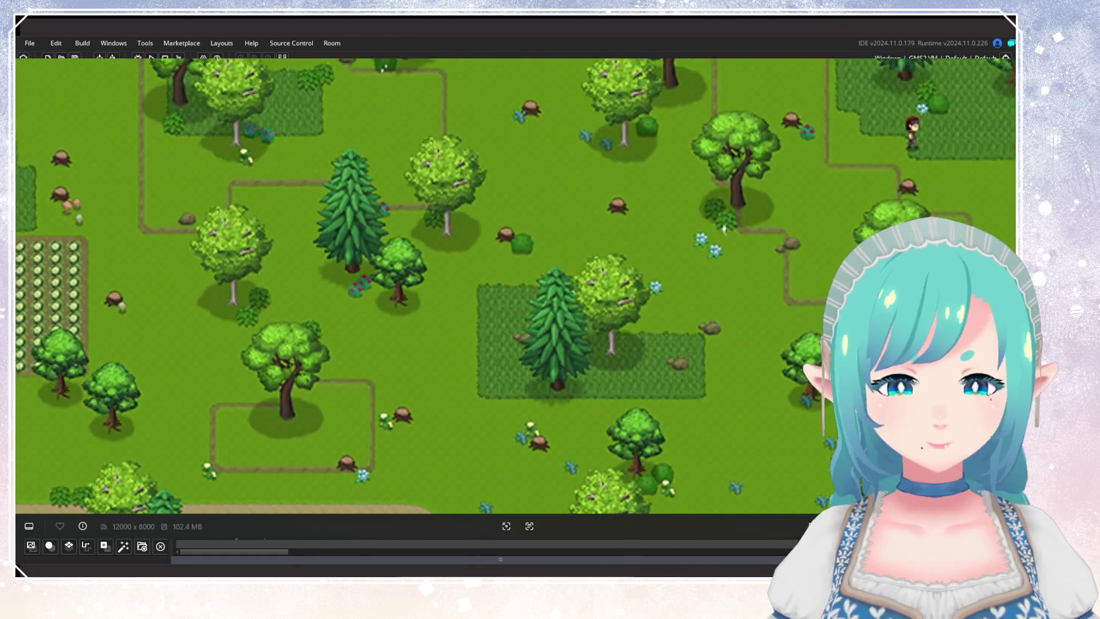
scroll(696, 391, "up", 4)
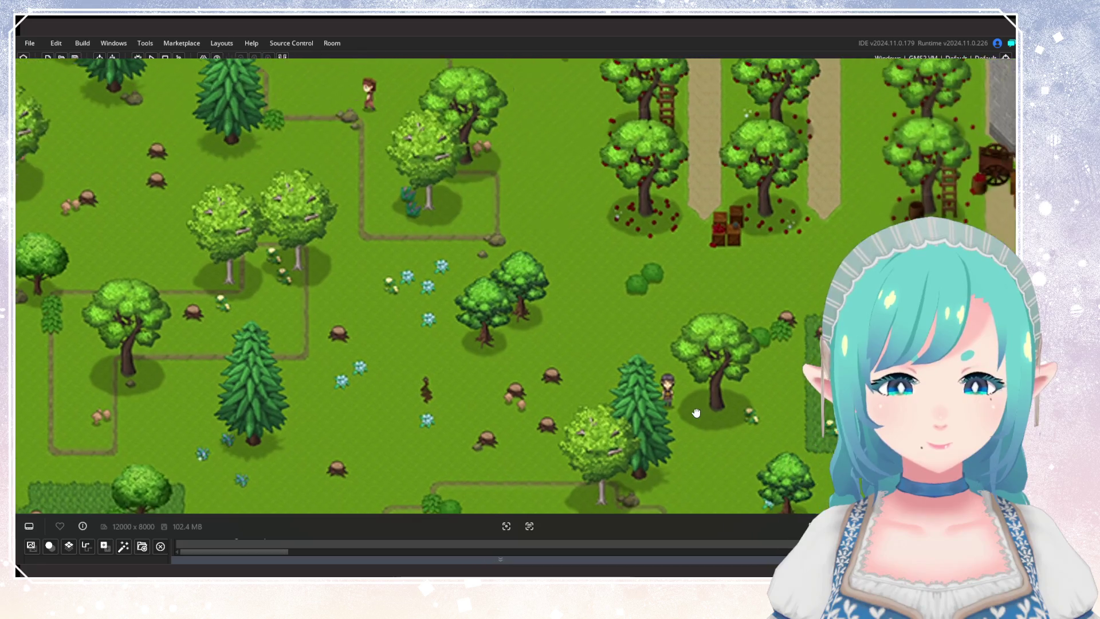
scroll(664, 355, "down", 3)
scroll(631, 344, "left", 6)
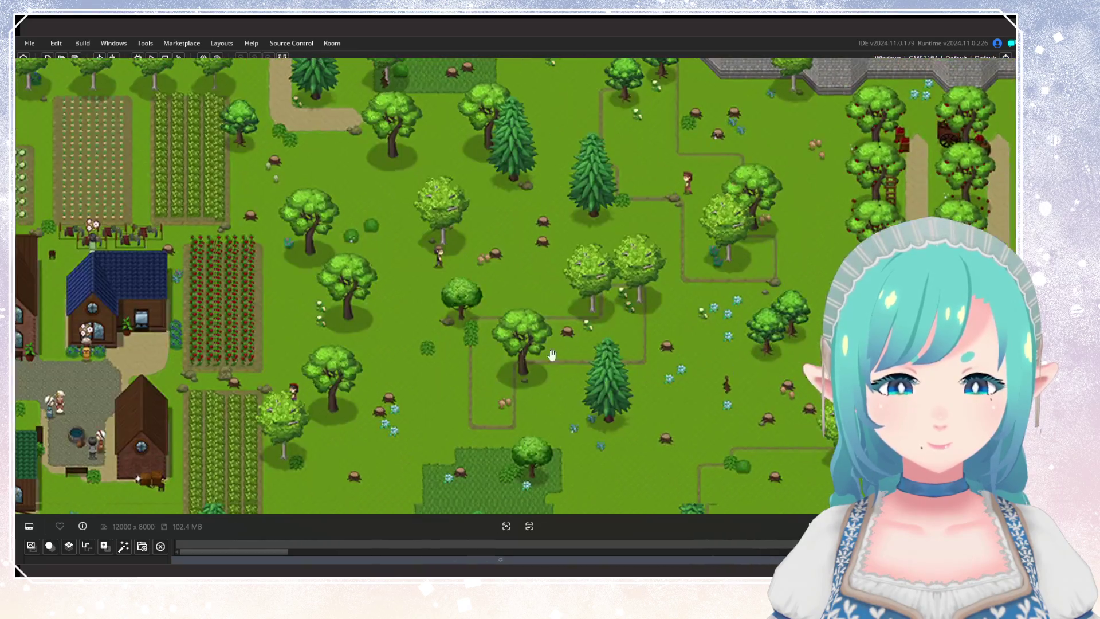
scroll(764, 216, "up", 3)
left_click_drag(763, 217, 761, 413)
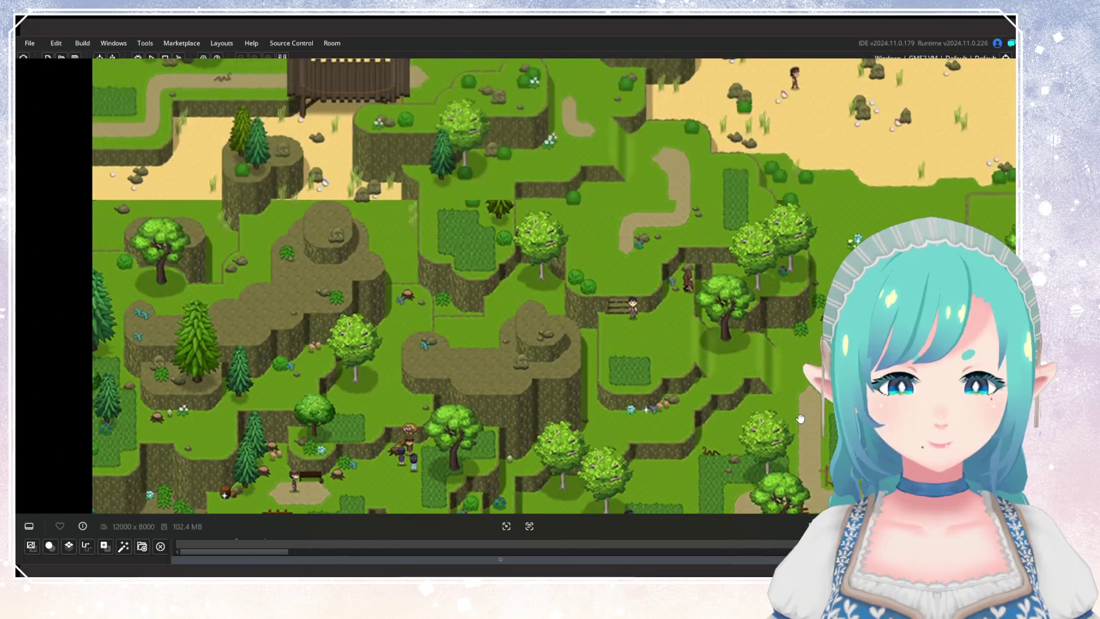
scroll(800, 419, "down", 3)
scroll(794, 415, "up", 2)
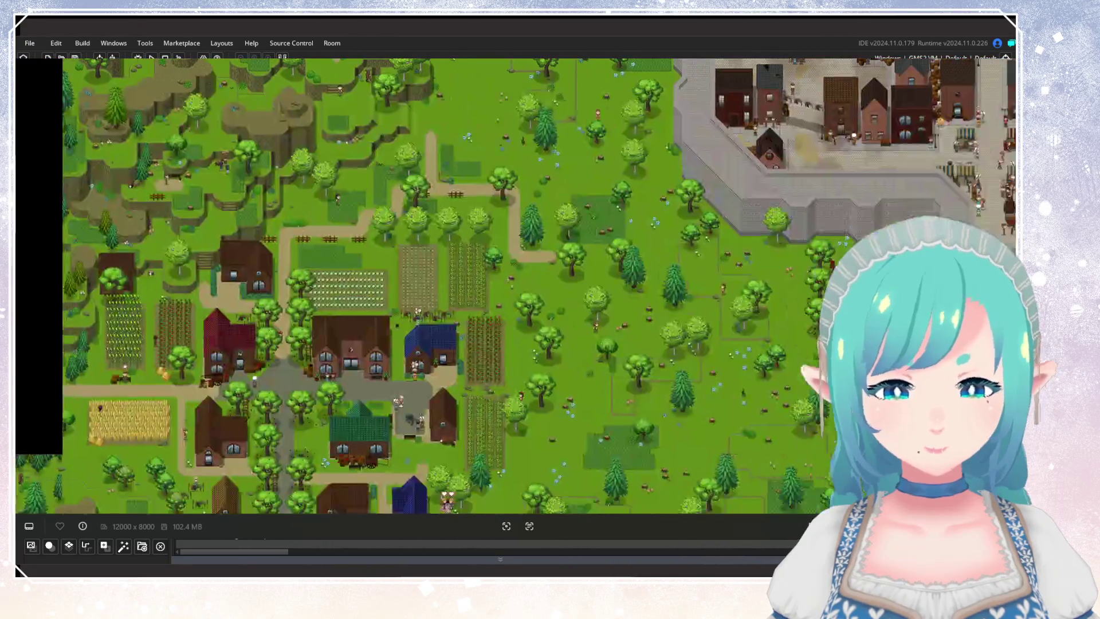
mouse_move(789, 414)
left_mouse_down()
mouse_move(744, 344)
mouse_move(774, 257)
mouse_move(859, 172)
left_mouse_up()
left_click_drag(790, 250, 775, 414)
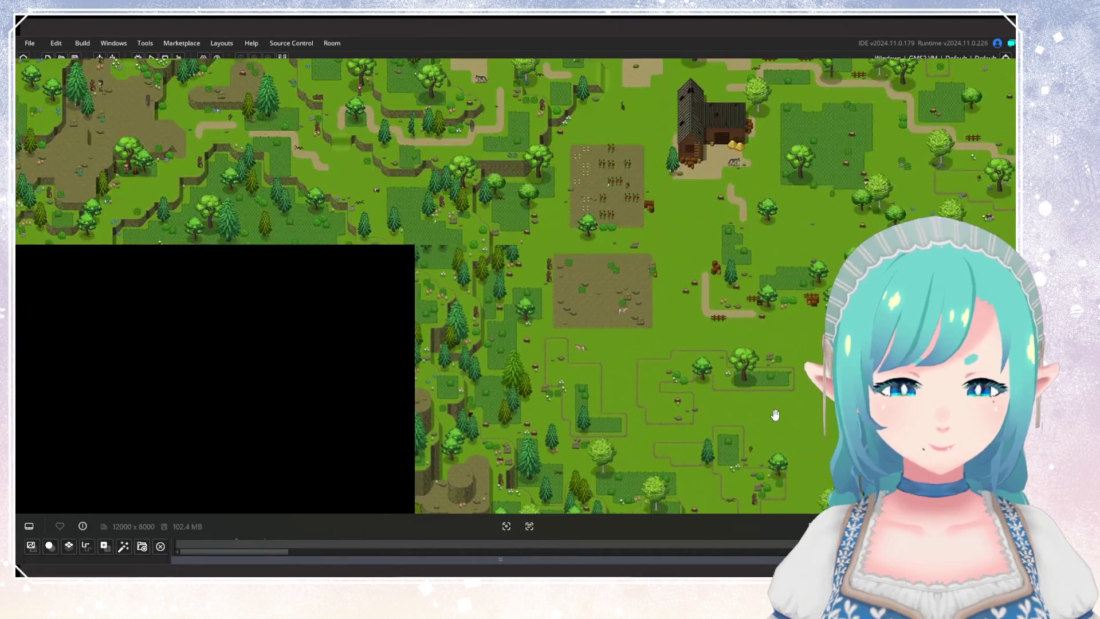
left_click_drag(606, 269, 660, 391)
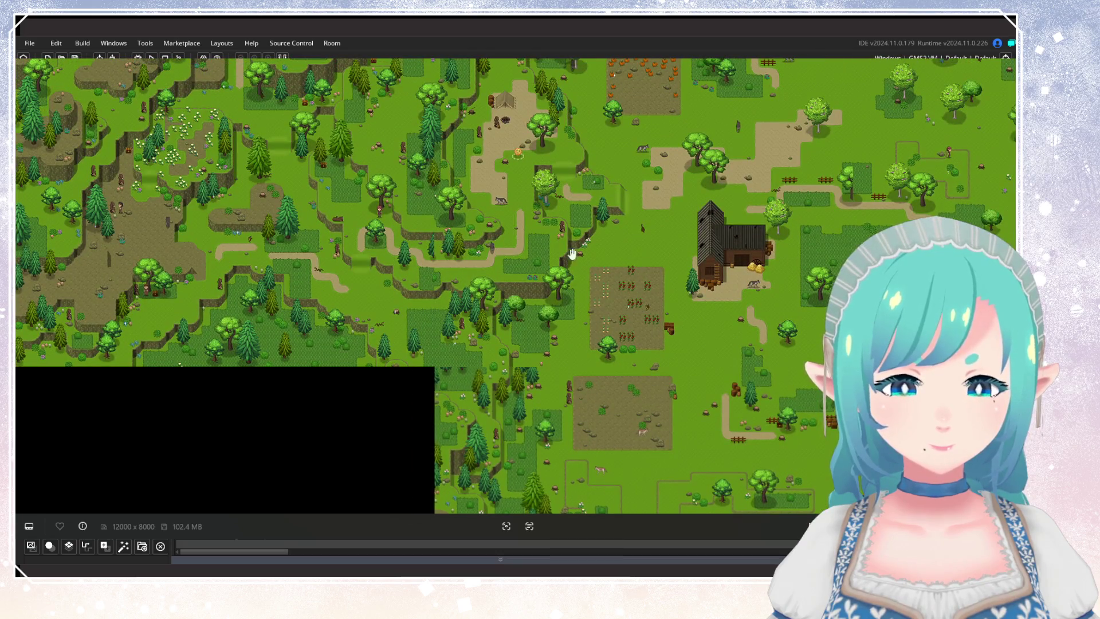
left_click_drag(572, 252, 578, 367)
scroll(611, 350, "down", 3)
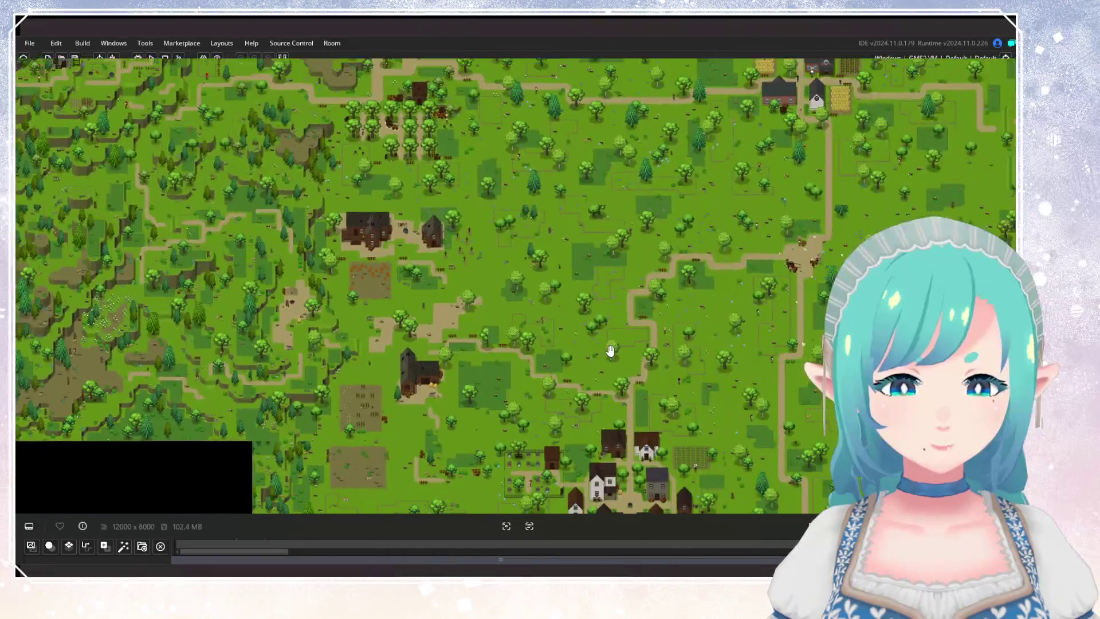
scroll(611, 351, "down", 2)
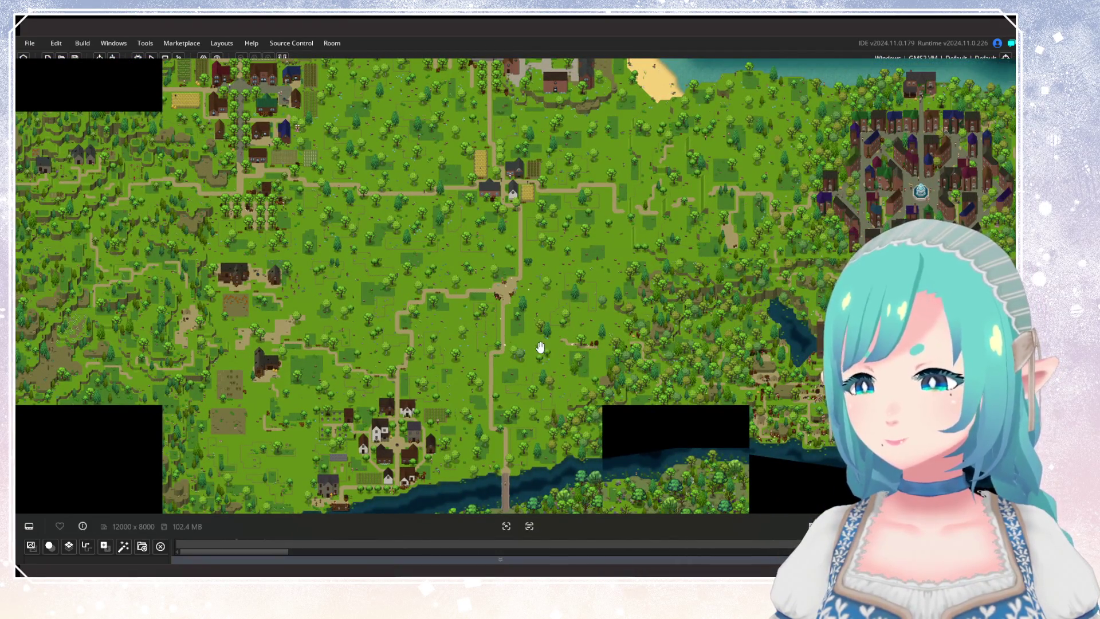
scroll(540, 346, "down", 2)
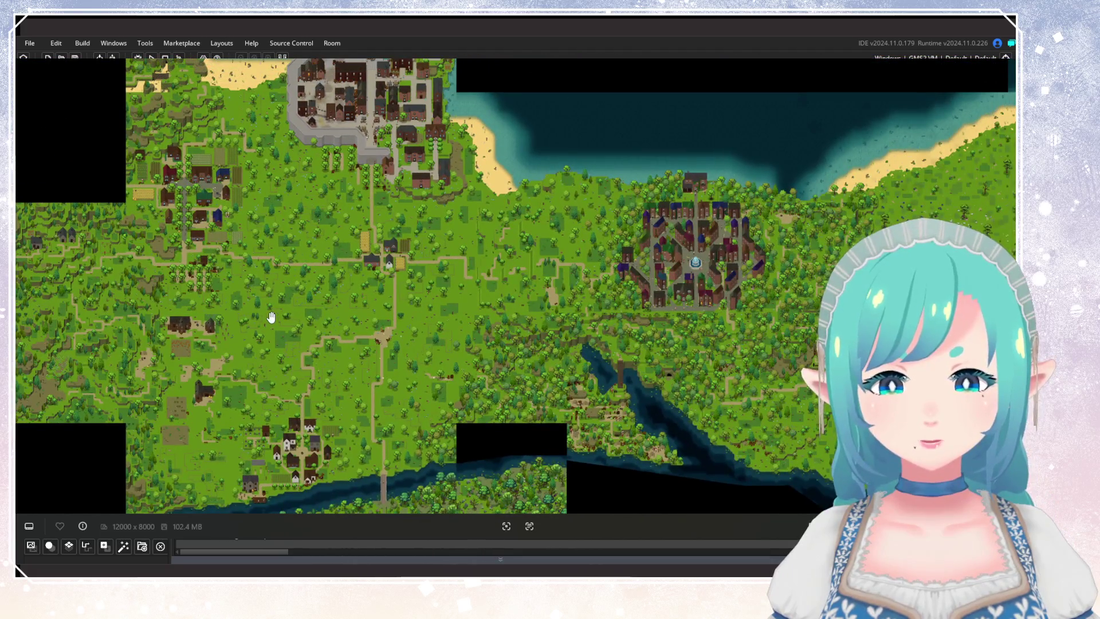
Step: Zoom into the western farmland and pan west and south to the farmhouses and pumpkin patch
scroll(363, 343, "up", 5)
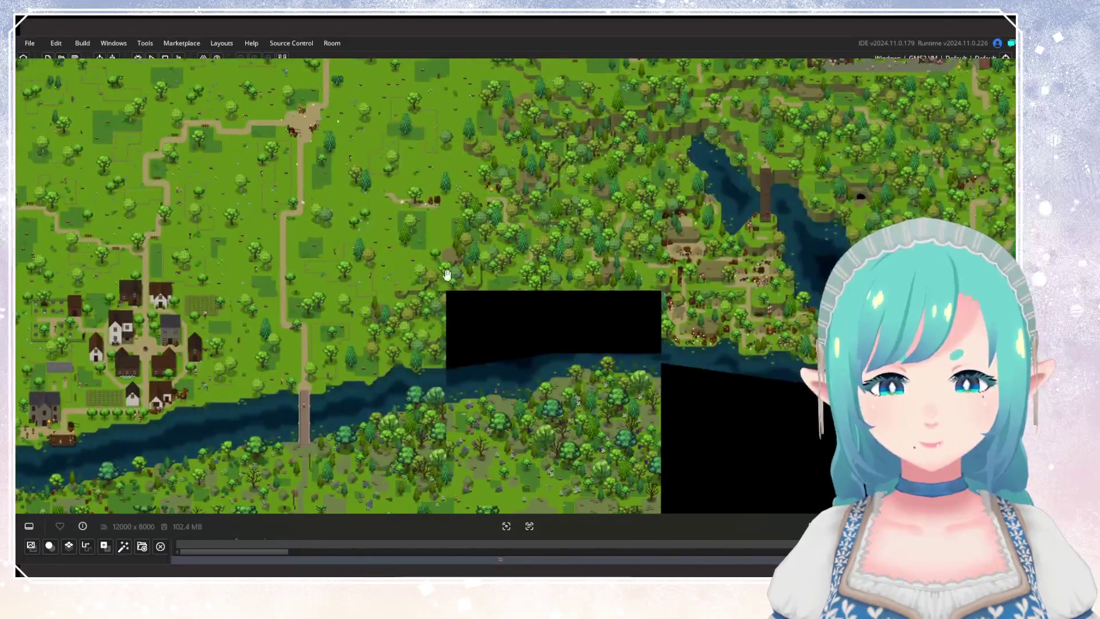
scroll(527, 228, "up", 3)
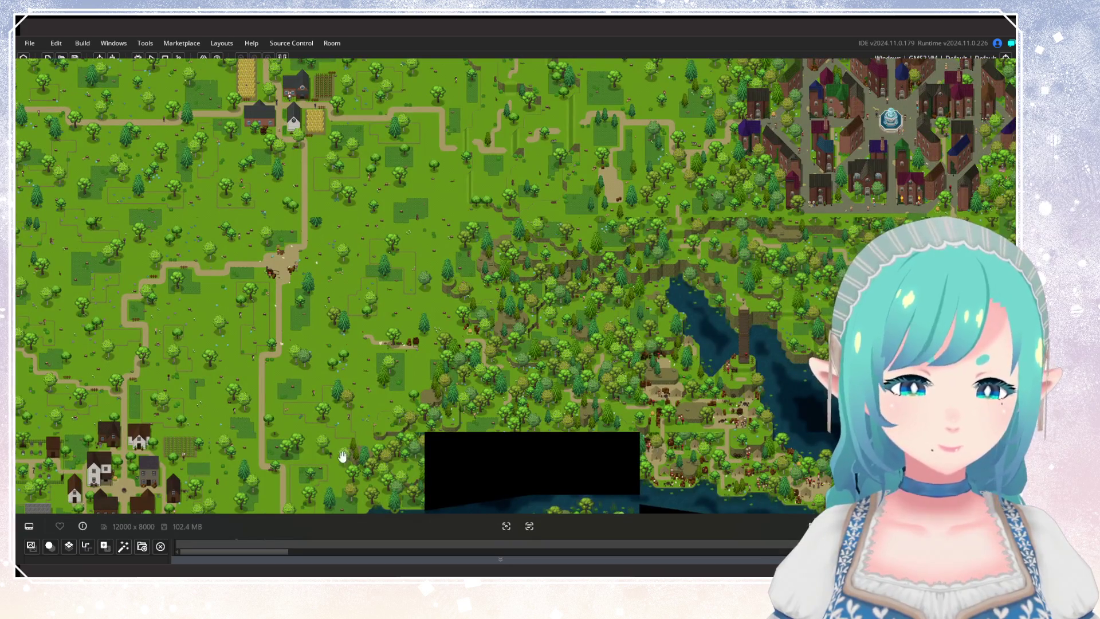
scroll(412, 412, "up", 3)
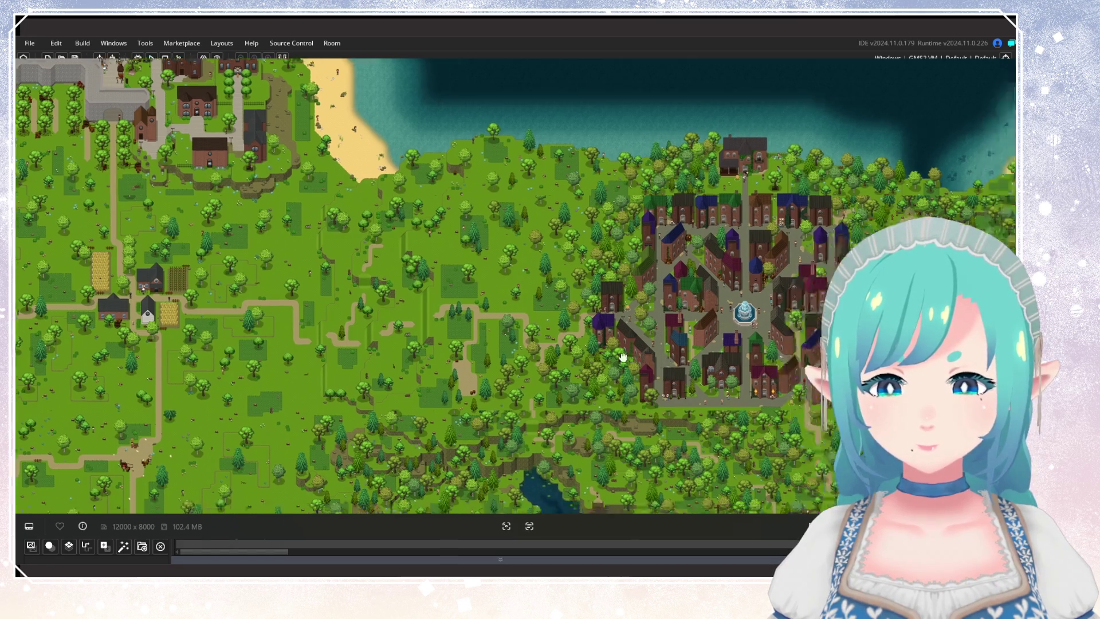
scroll(741, 261, "left", 3)
left_click_drag(611, 319, 783, 280)
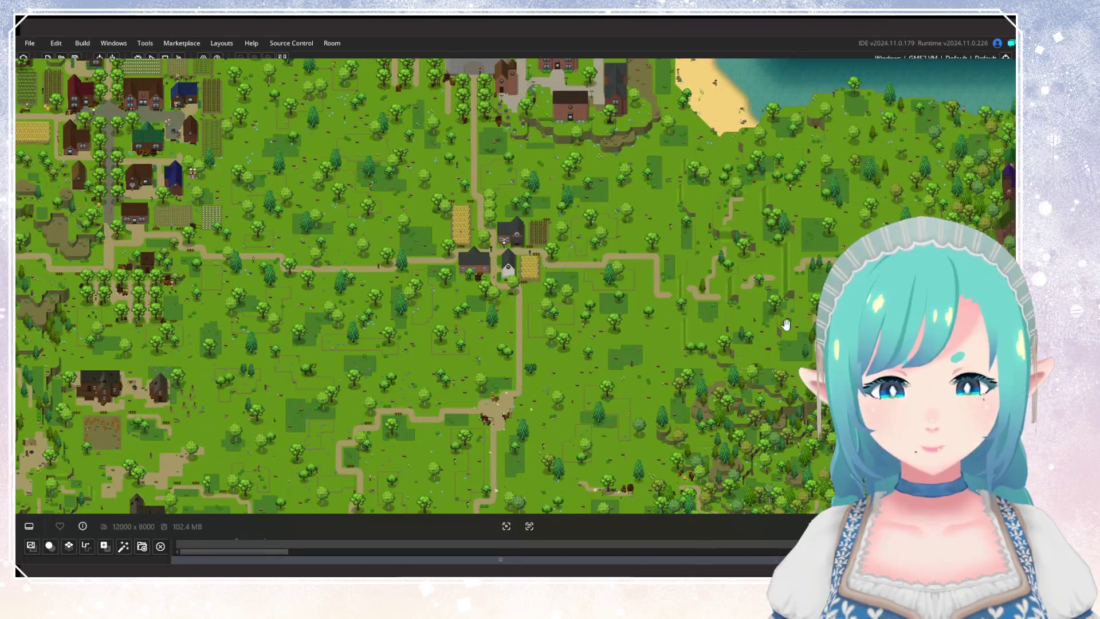
mouse_move(560, 388)
left_mouse_down()
mouse_move(498, 275)
mouse_move(498, 308)
left_mouse_up()
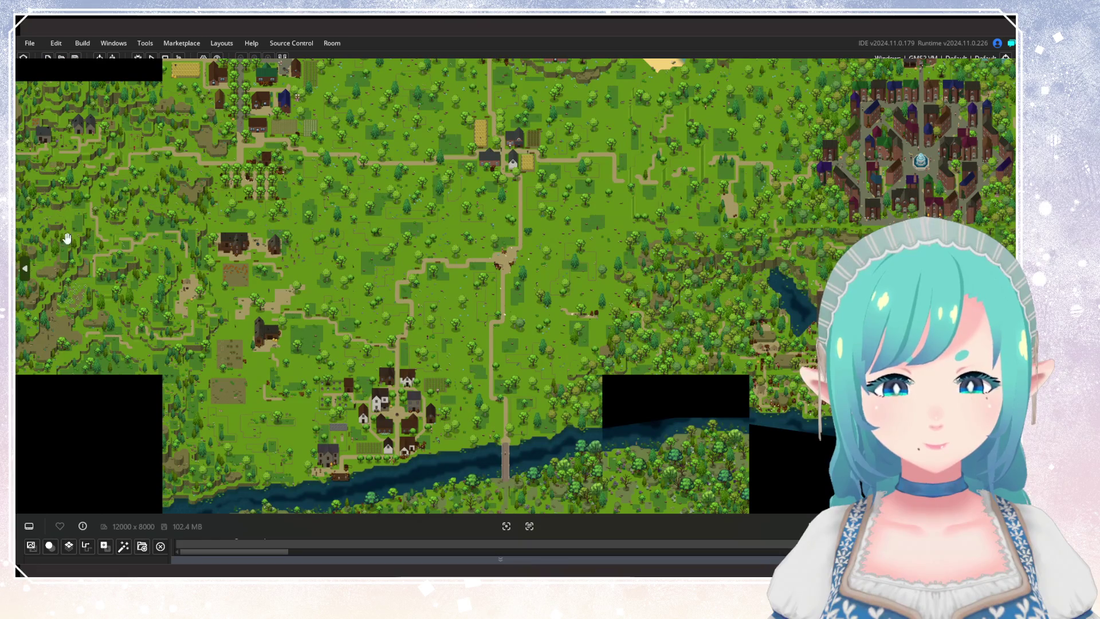
scroll(86, 269, "up", 2)
scroll(90, 273, "up", 3)
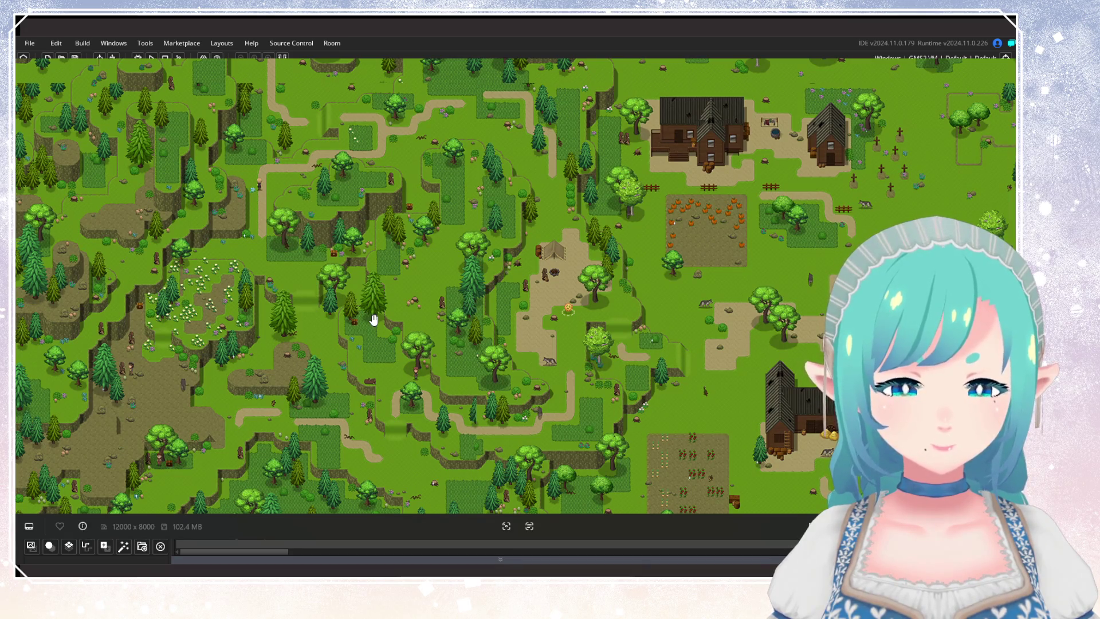
Step: Zoom out and survey the map from the farm to the village below it
scroll(374, 319, "down", 5)
mouse_move(418, 315)
left_mouse_down()
mouse_move(216, 258)
mouse_move(471, 275)
left_mouse_up()
scroll(392, 162, "up", 3)
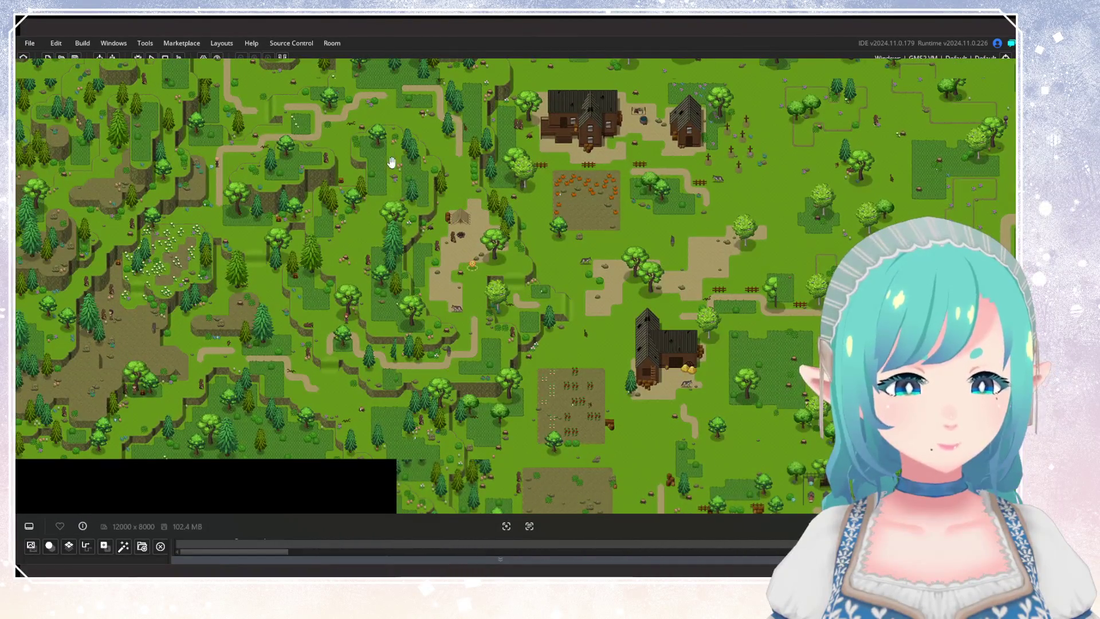
scroll(282, 320, "down", 3)
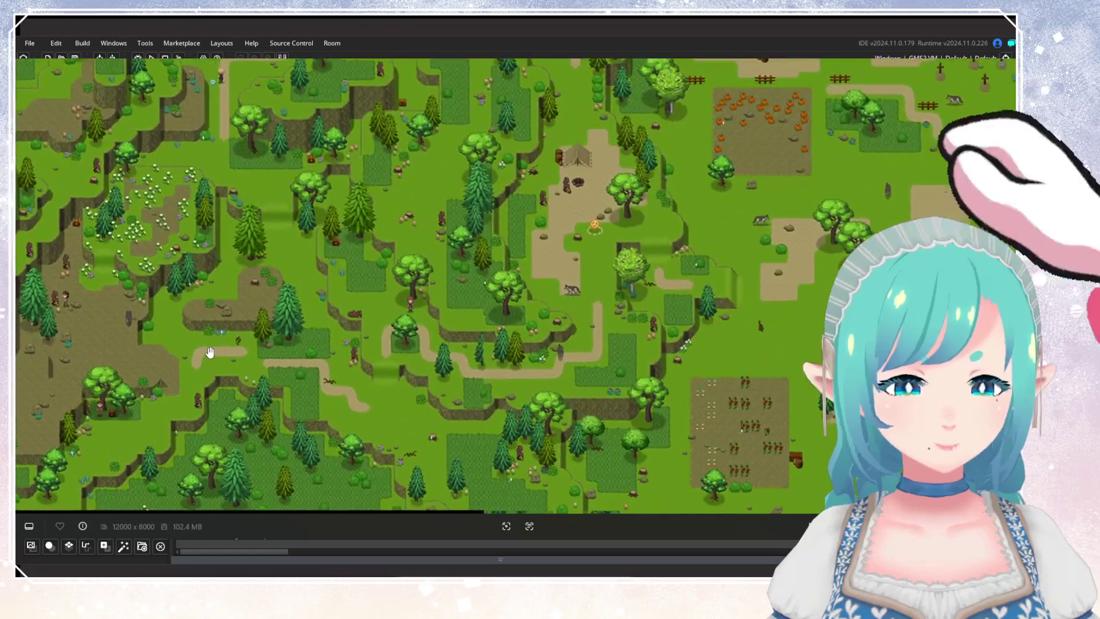
scroll(386, 304, "up", 2)
scroll(386, 305, "down", 3)
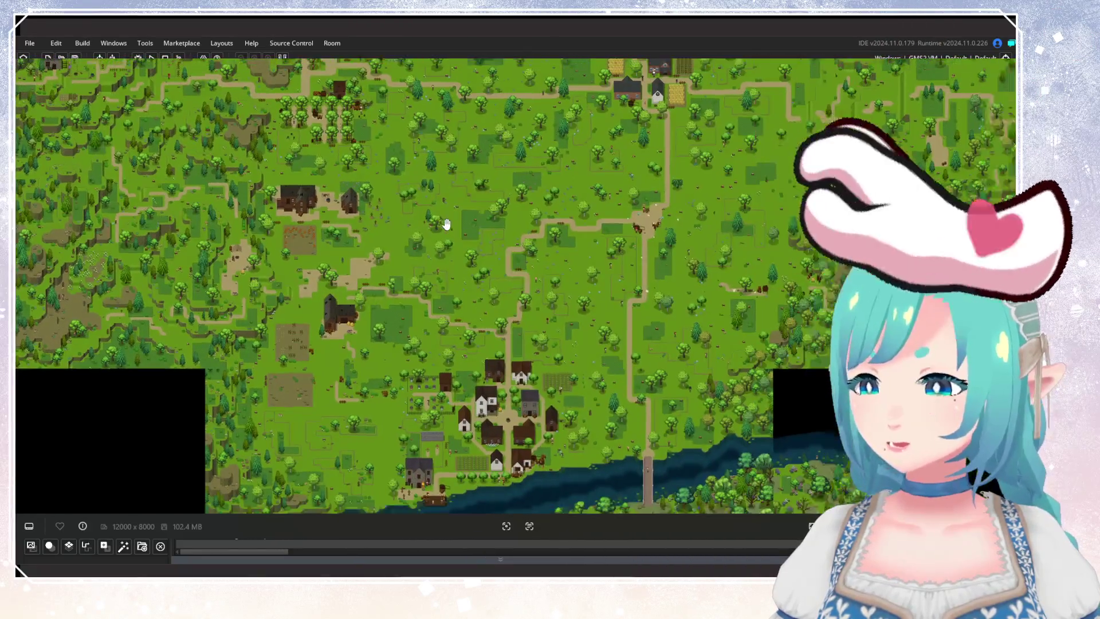
scroll(459, 235, "down", 2)
Step: Centre and zoom in on the farm village with red, blue and green-roofed houses
left_click_drag(464, 238, 455, 300)
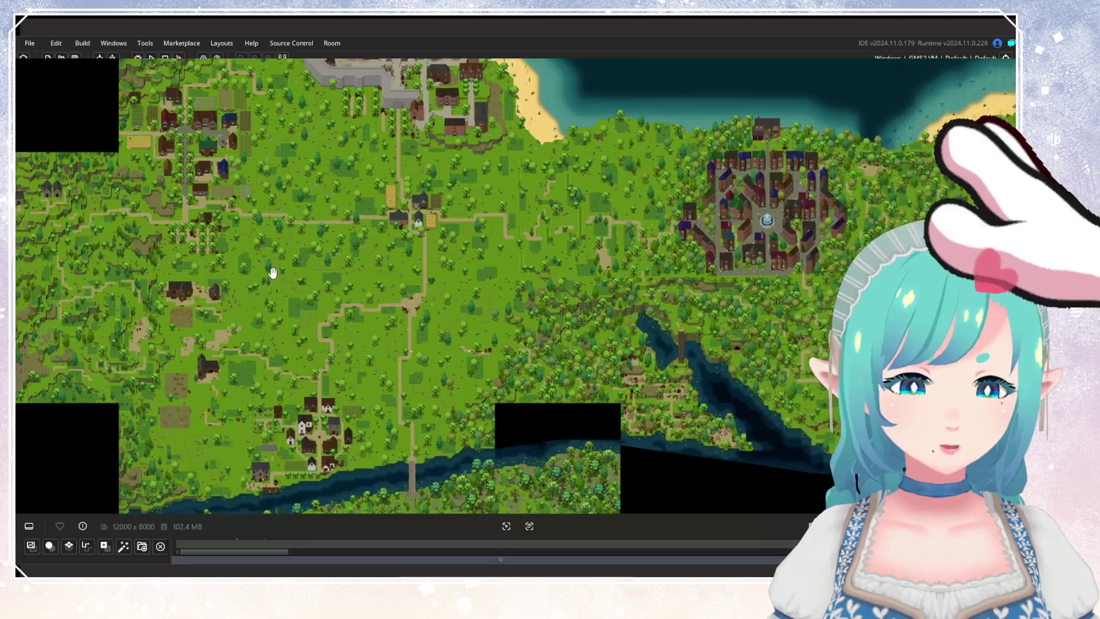
scroll(270, 270, "up", 1)
left_click_drag(270, 270, 401, 281)
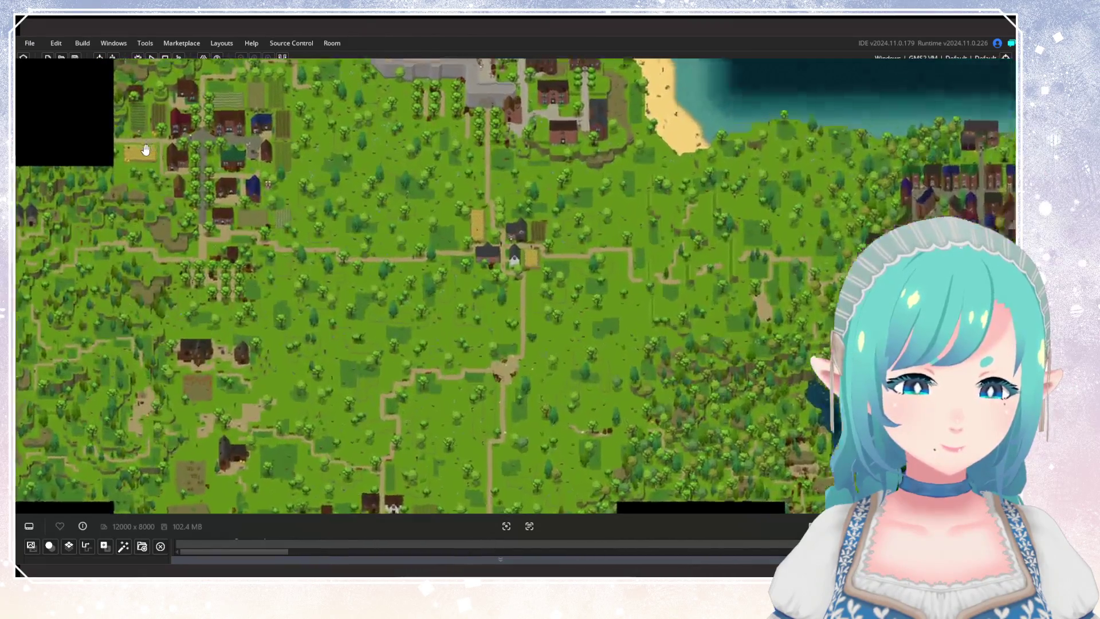
scroll(146, 150, "up", 3)
left_click_drag(189, 157, 331, 287)
scroll(331, 287, "up", 1)
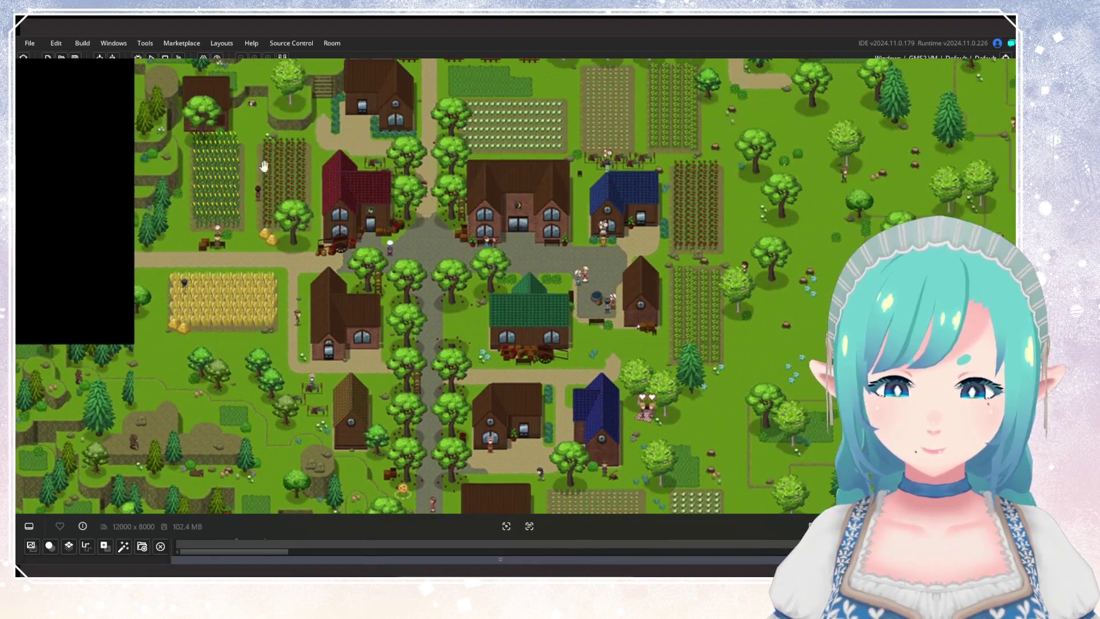
Step: Move over to the coast and forest area, then back to the farm village
scroll(693, 378, "down", 3)
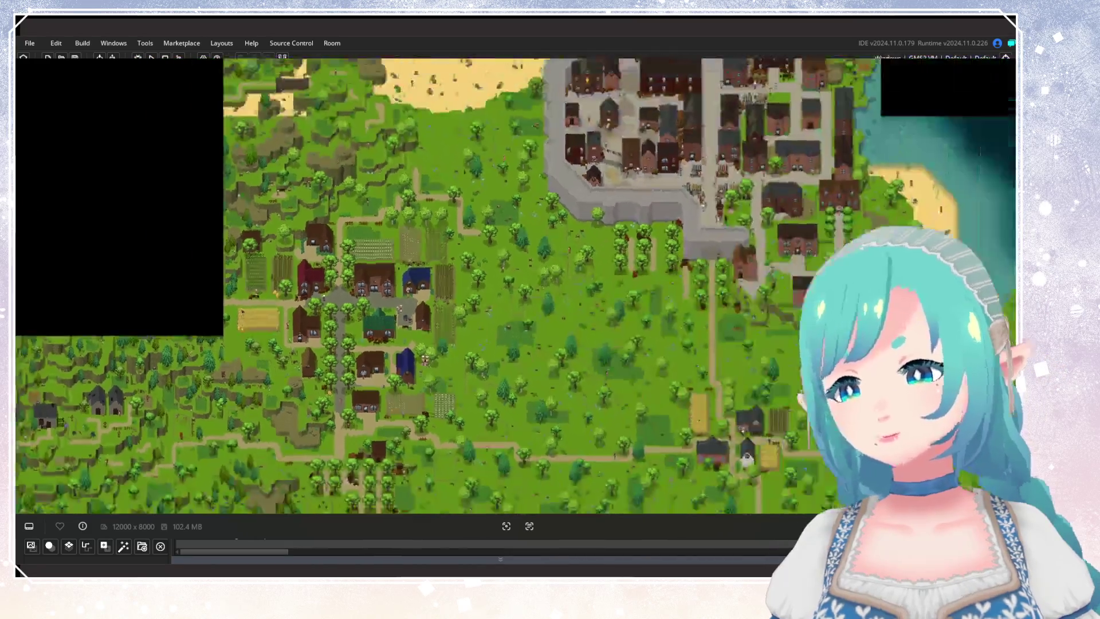
left_click_drag(693, 172, 344, 390)
scroll(714, 283, "up", 1)
scroll(714, 283, "up", 3)
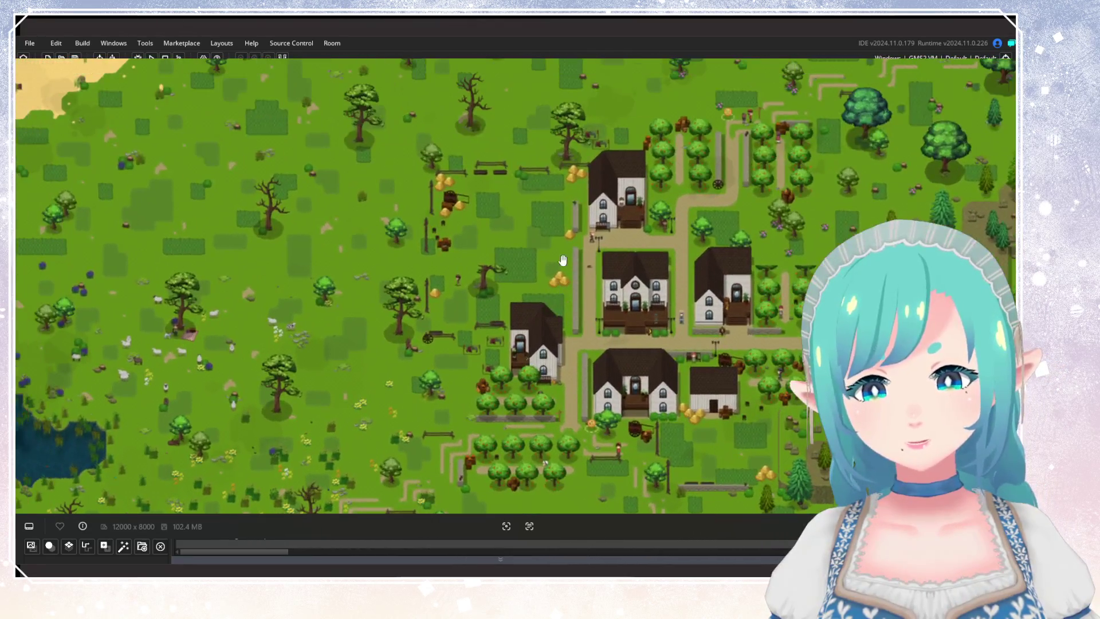
left_click_drag(471, 183, 531, 239)
scroll(658, 244, "down", 4)
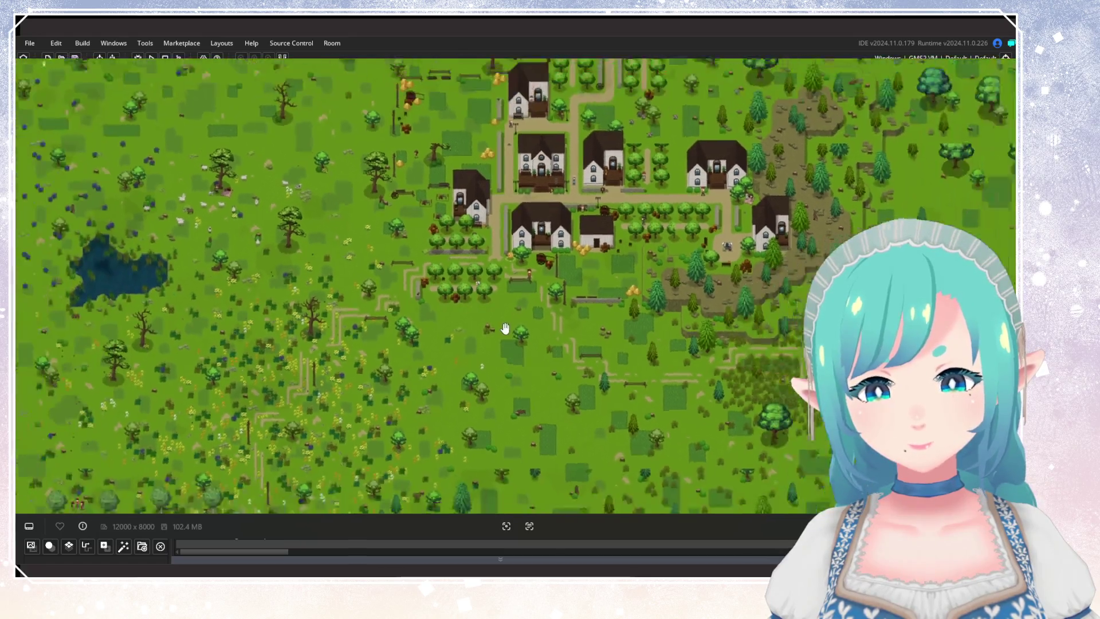
scroll(302, 498, "up", 2)
left_click_drag(322, 279, 516, 312)
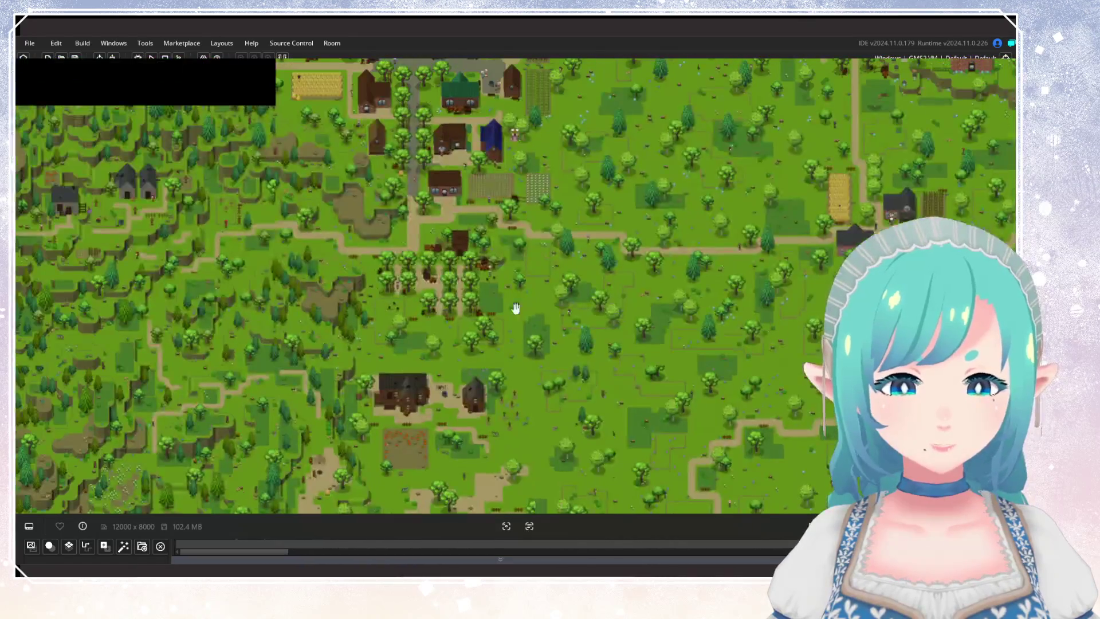
scroll(516, 312, "up", 4)
scroll(520, 262, "down", 3)
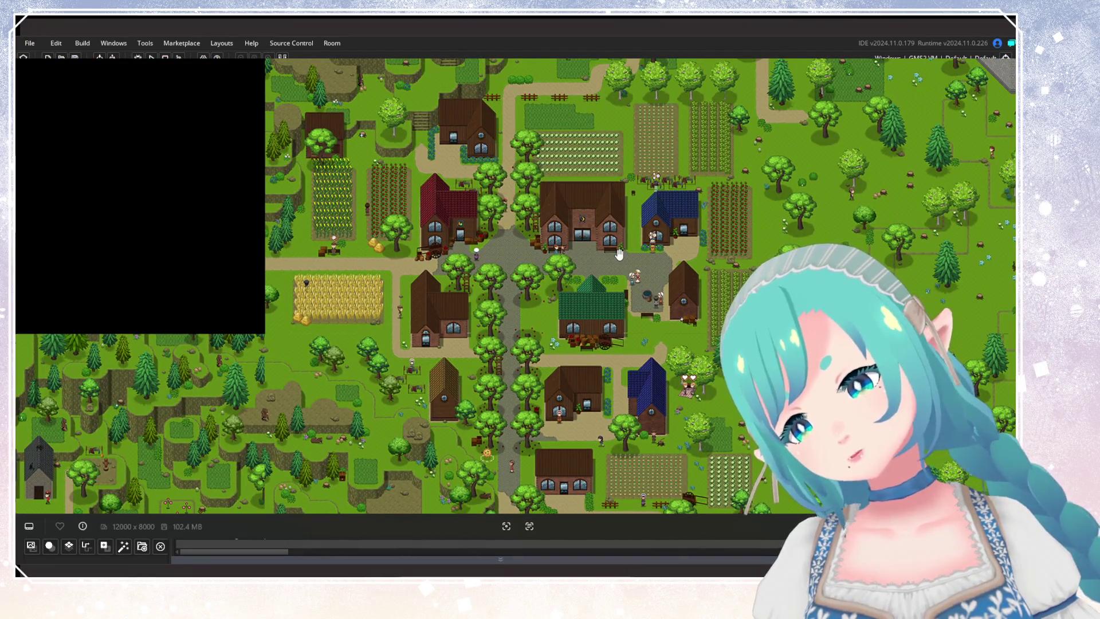
Step: Centre on the barn and explore the fields to the south, ending at a wheat field and farmhouse
mouse_move(686, 143)
left_mouse_down()
mouse_move(559, 277)
mouse_move(561, 263)
left_mouse_up()
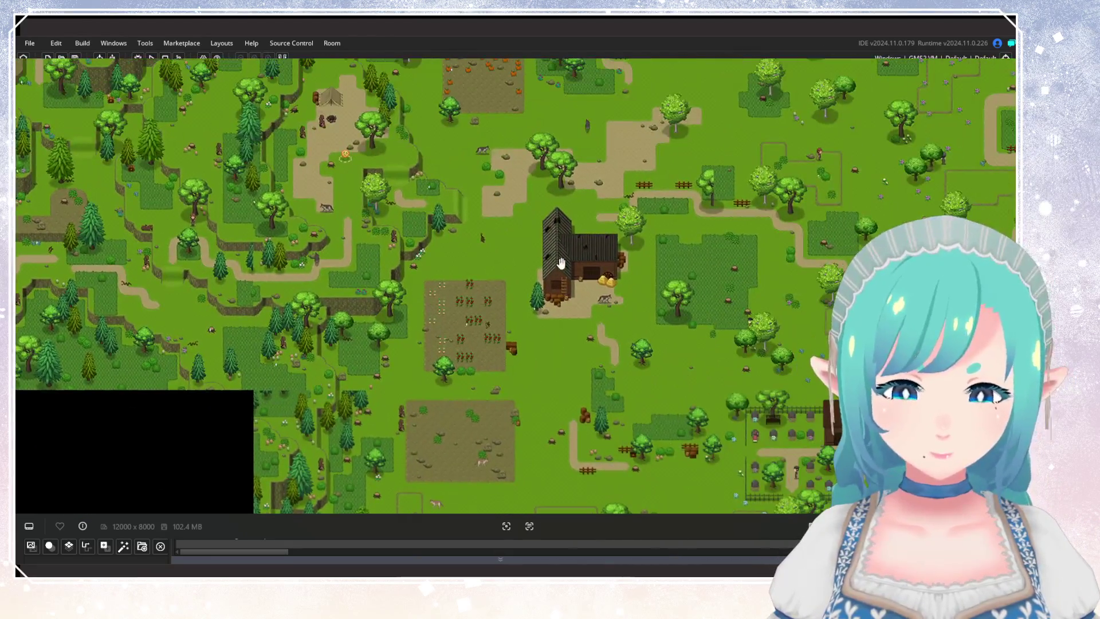
mouse_move(661, 268)
left_mouse_down()
mouse_move(663, 440)
mouse_move(564, 349)
left_mouse_up()
scroll(564, 349, "up", 3)
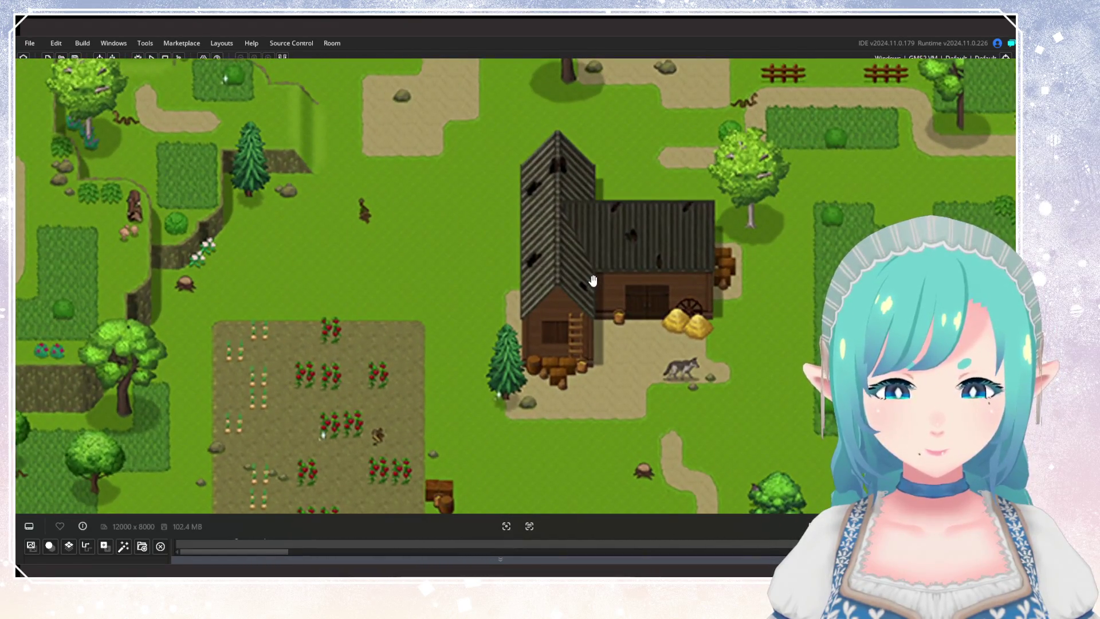
scroll(564, 349, "down", 4)
mouse_move(546, 371)
left_mouse_down()
mouse_move(526, 299)
mouse_move(475, 271)
left_mouse_up()
left_click_drag(483, 369, 571, 277)
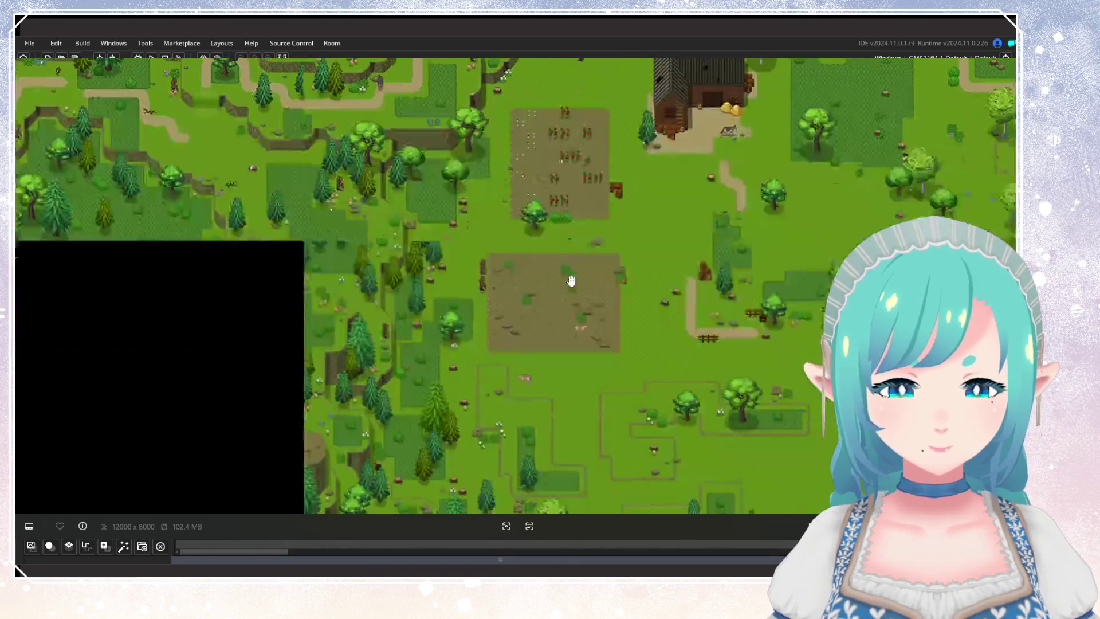
mouse_move(668, 290)
left_mouse_down()
mouse_move(570, 504)
mouse_move(459, 294)
mouse_move(469, 333)
mouse_move(515, 229)
mouse_move(573, 373)
mouse_move(608, 338)
mouse_move(613, 347)
mouse_move(438, 163)
left_mouse_up()
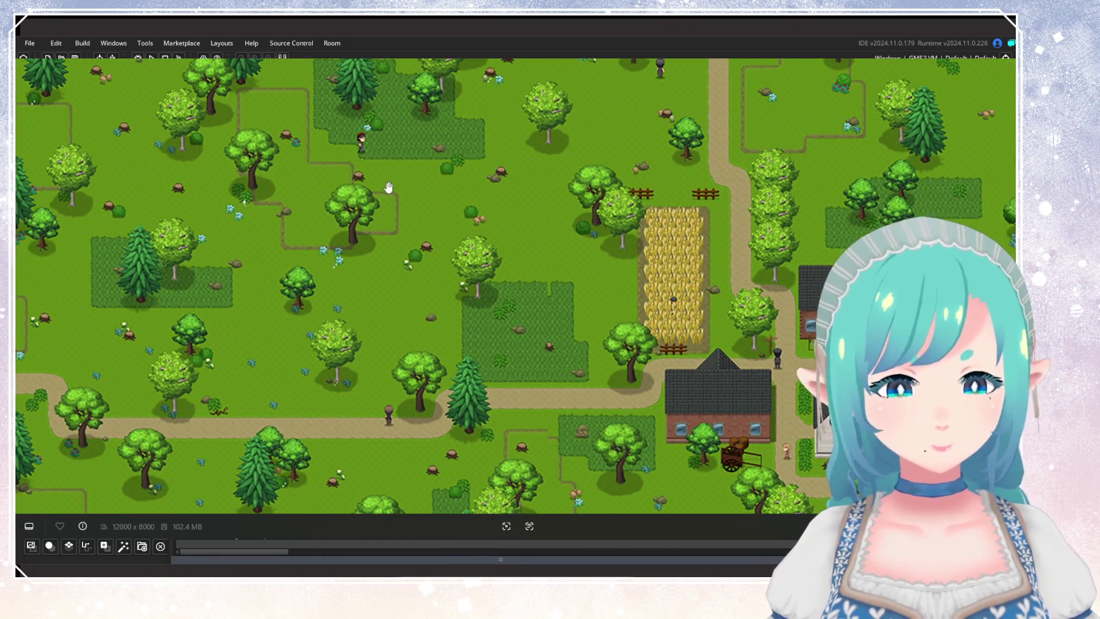
Step: Pan across the village areas, wheat fields and village square
left_click_drag(624, 355, 520, 172)
mouse_move(519, 372)
left_mouse_down()
mouse_move(625, 274)
mouse_move(574, 310)
left_mouse_up()
scroll(625, 275, "down", 3)
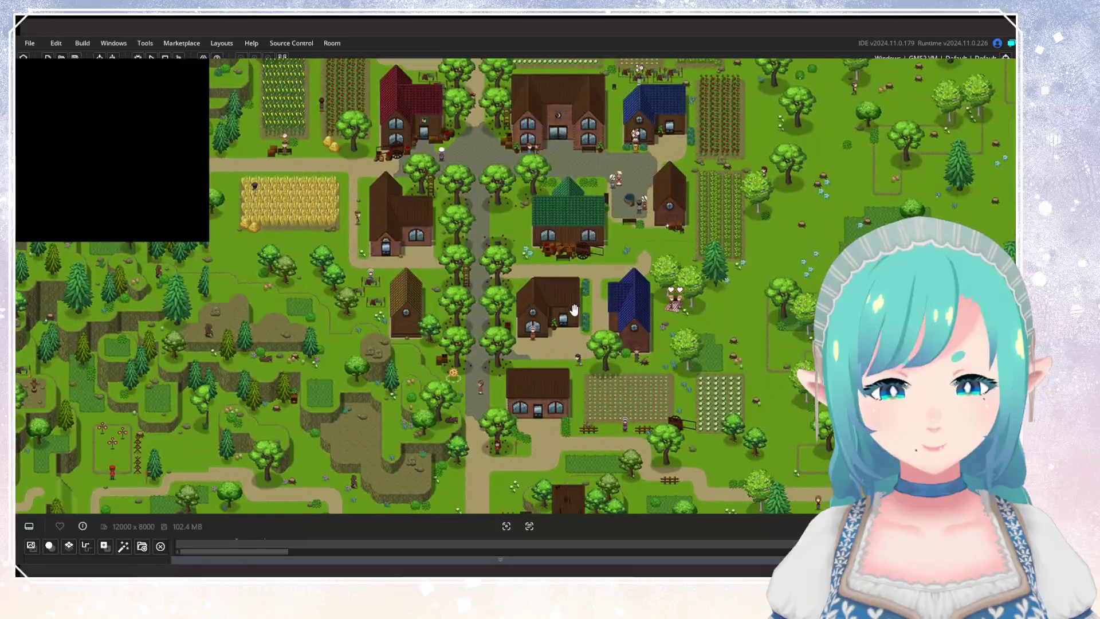
mouse_move(572, 311)
left_mouse_down()
mouse_move(412, 445)
mouse_move(630, 452)
mouse_move(620, 447)
left_mouse_up()
scroll(412, 445, "down", 3)
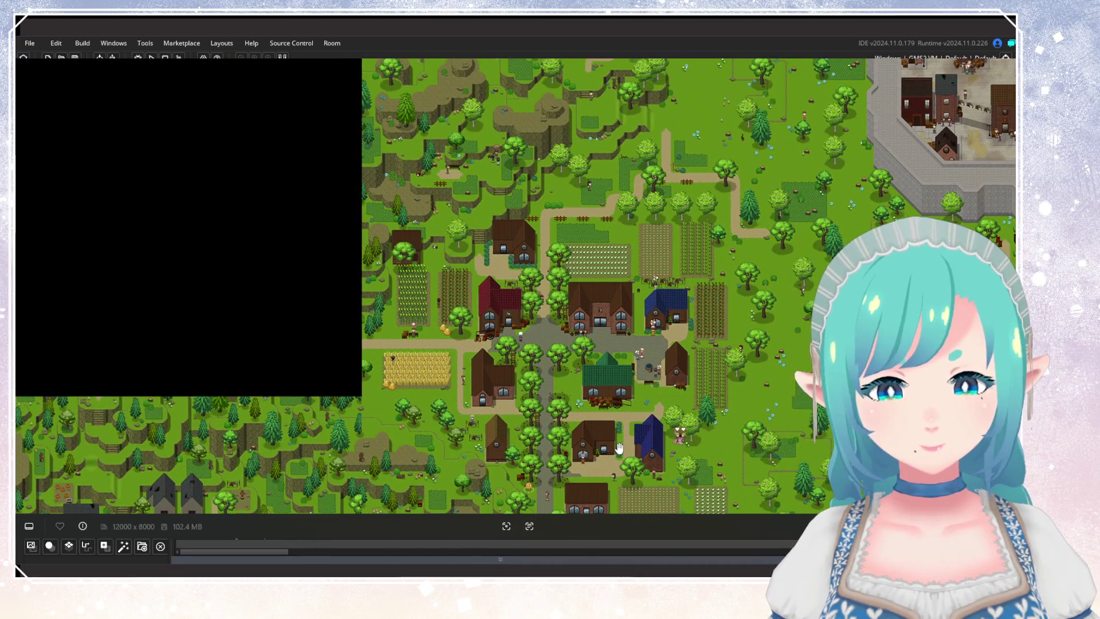
scroll(693, 428, "up", 5)
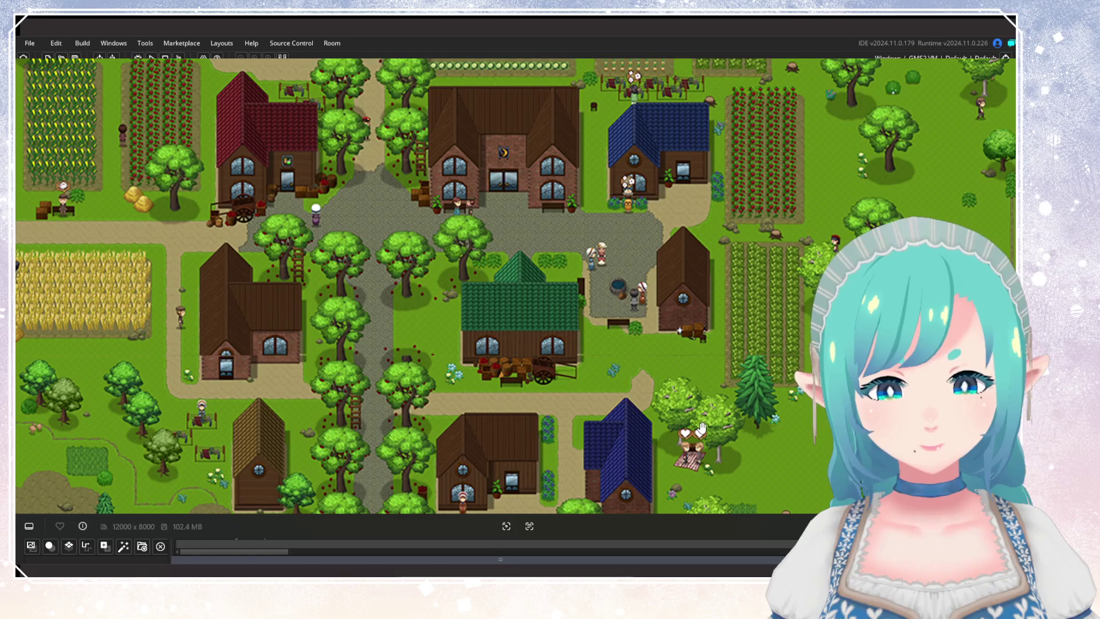
mouse_move(719, 365)
left_mouse_down()
mouse_move(642, 424)
mouse_move(597, 440)
left_mouse_up()
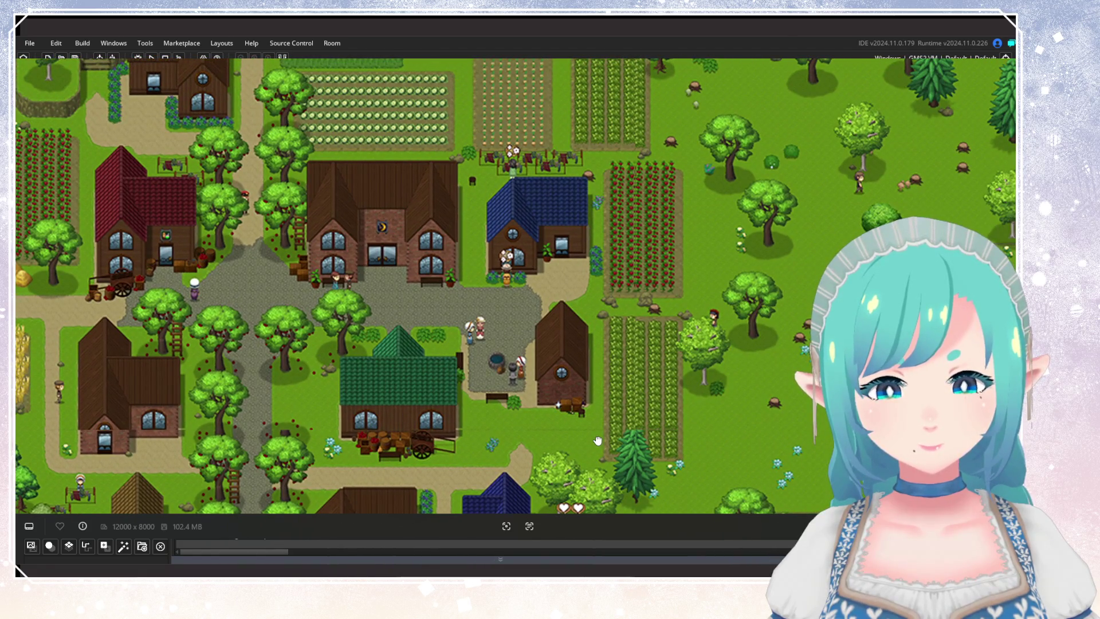
Step: Zoom out repeatedly and centre the whole world map in the room editor
scroll(597, 440, "down", 3)
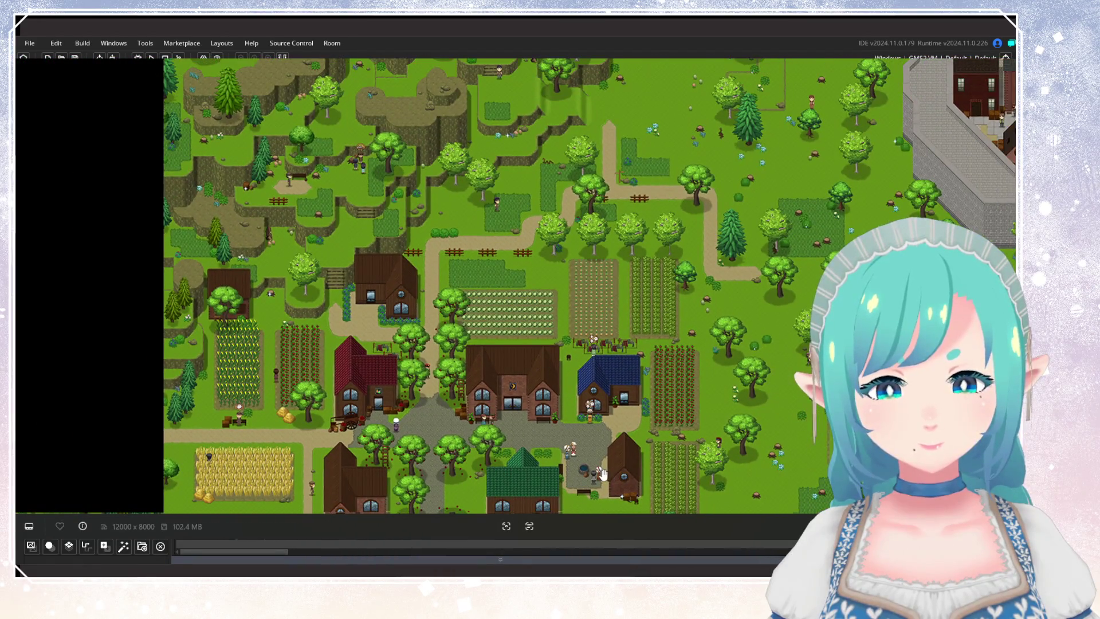
left_click_drag(602, 473, 673, 278)
scroll(674, 277, "down", 5)
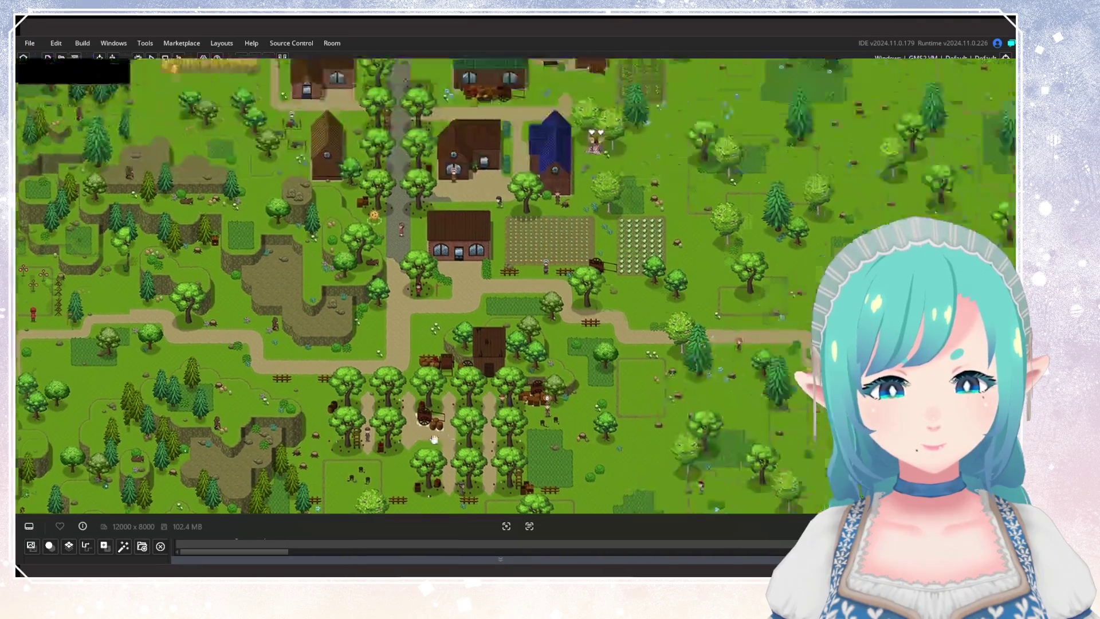
scroll(442, 411, "down", 3)
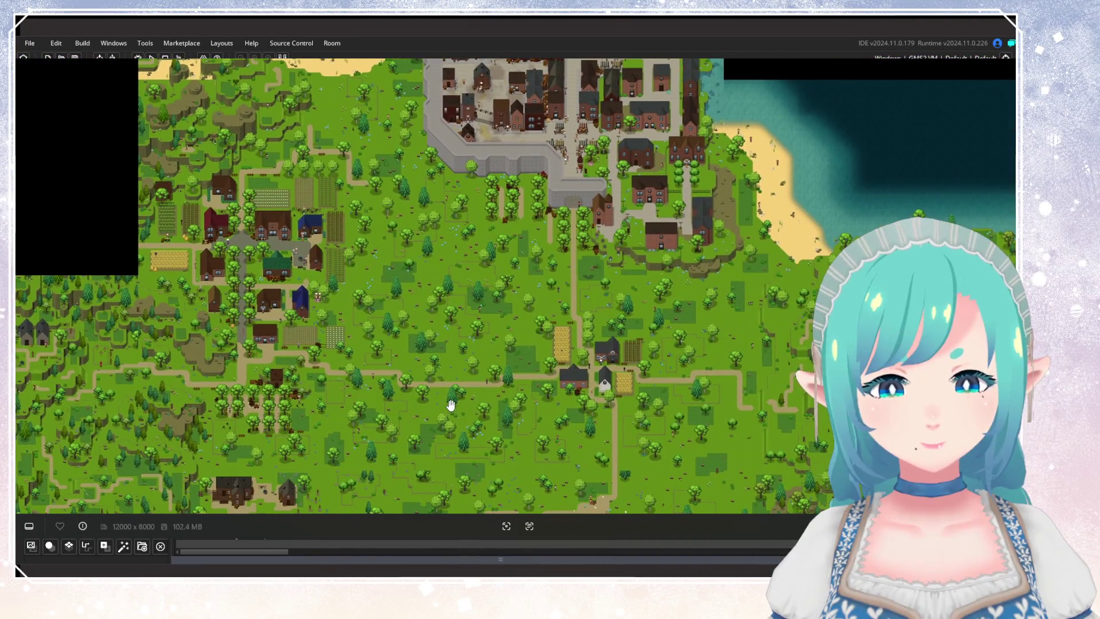
scroll(518, 354, "down", 2)
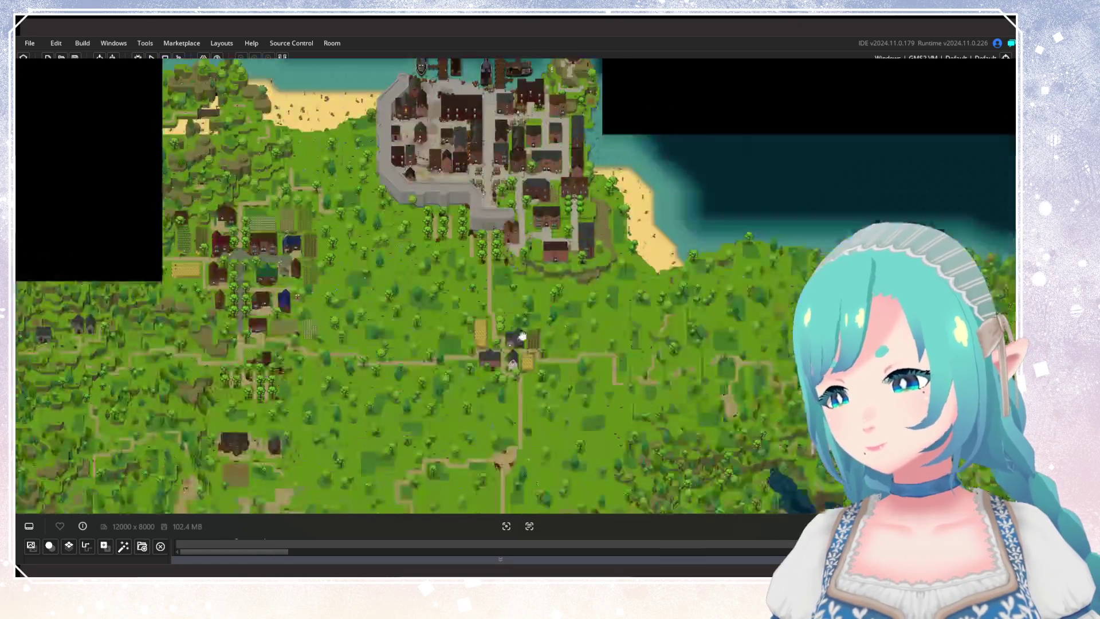
scroll(380, 315, "down", 3)
left_click_drag(386, 337, 565, 265)
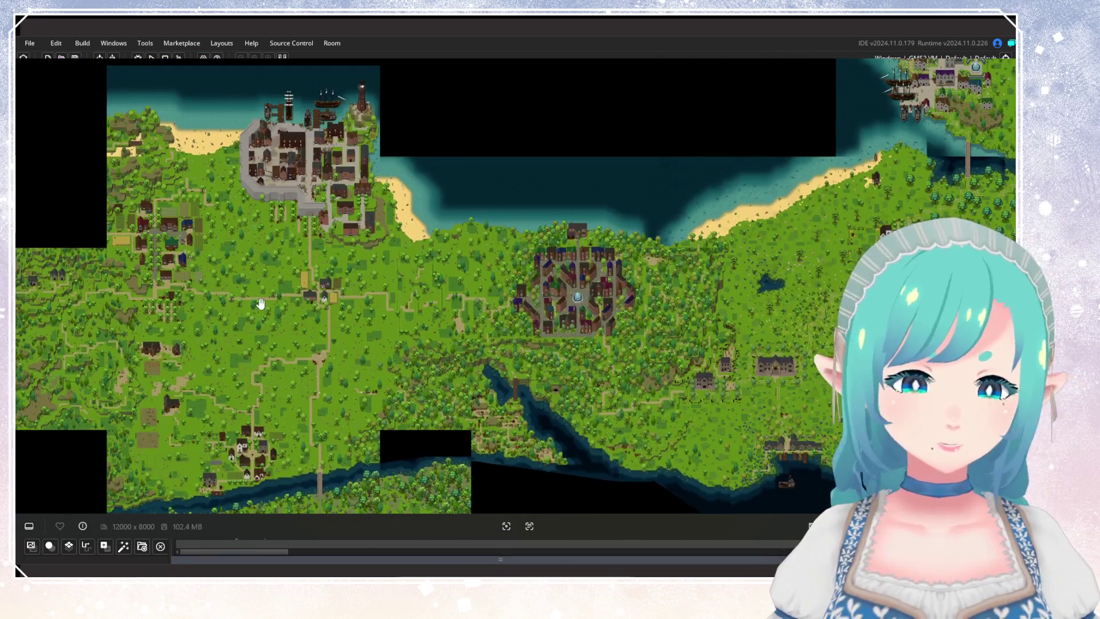